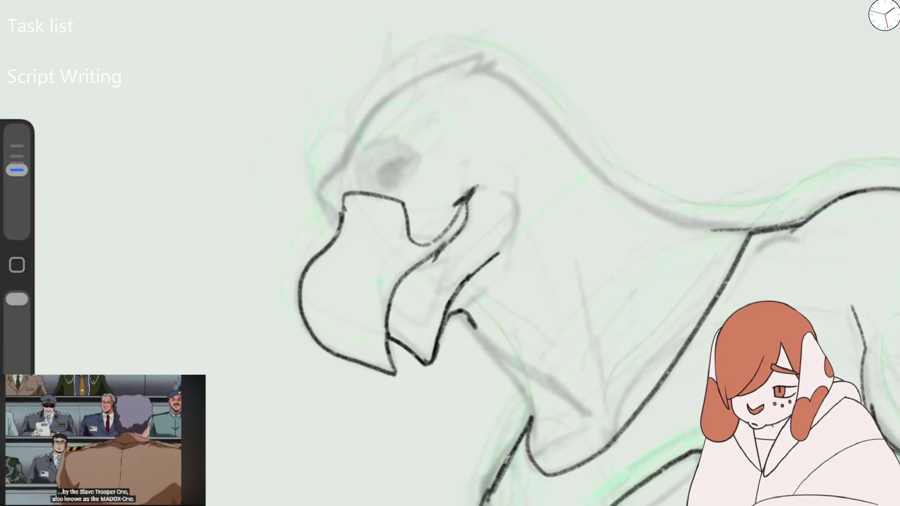
Ink the eagle's neck, lower beak and head outline, then flip the canvas horizontally.
mouse_move(337, 232)
left_mouse_down()
mouse_move(318, 192)
mouse_move(371, 118)
left_mouse_up()
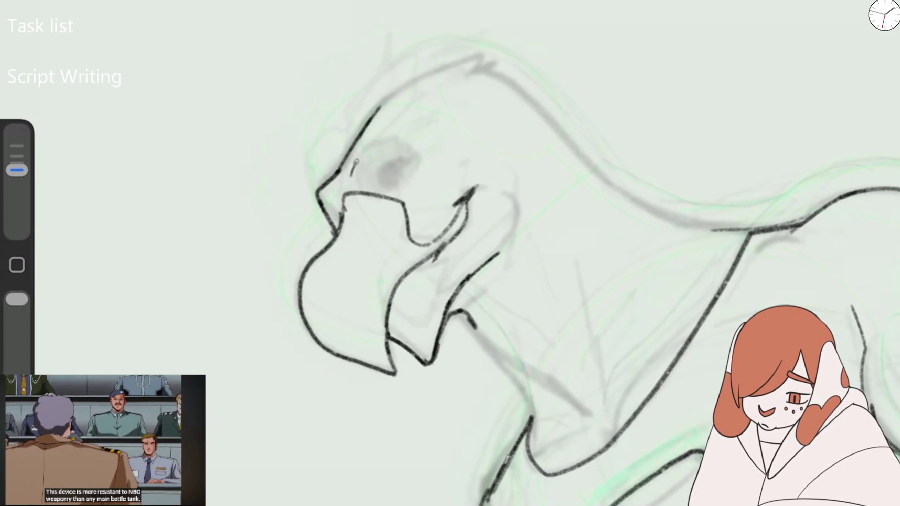
left_click_drag(344, 223, 341, 191)
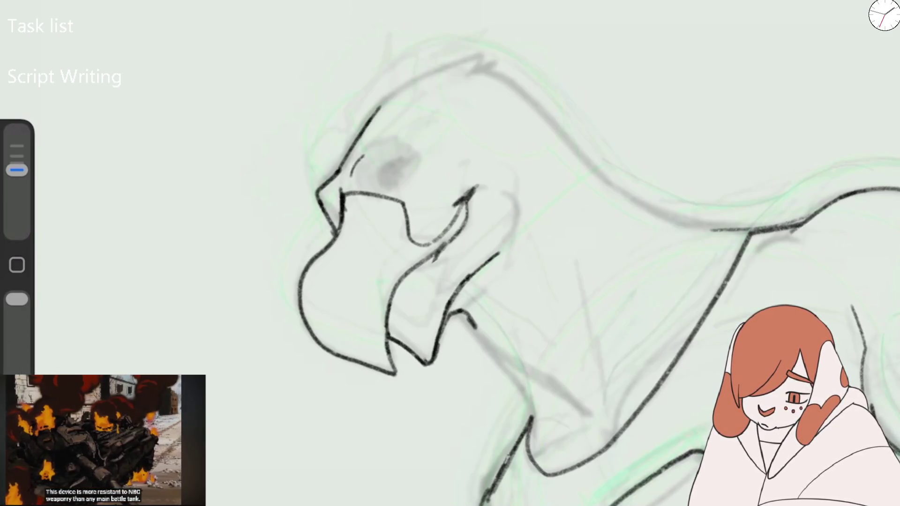
mouse_move(375, 114)
left_mouse_down()
mouse_move(429, 75)
mouse_move(500, 49)
mouse_move(523, 89)
left_mouse_up()
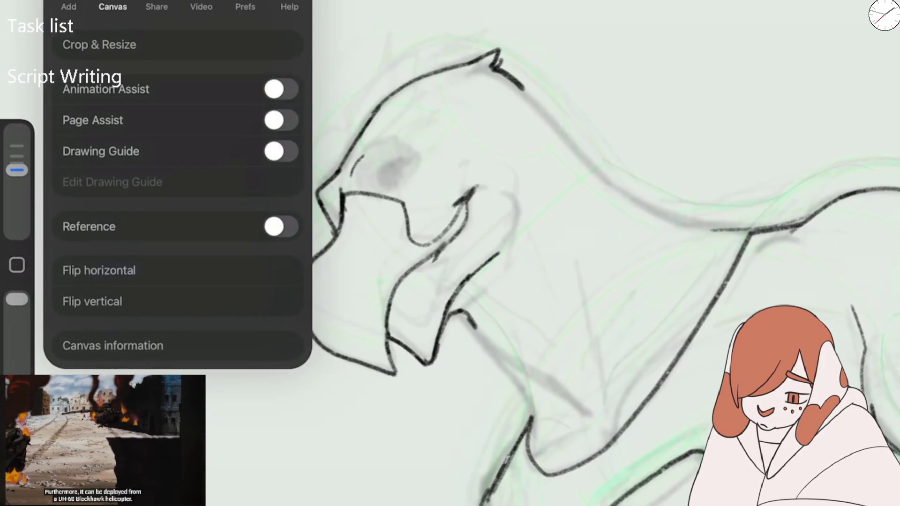
left_click(100, 267)
scroll(483, 272, "down", 1)
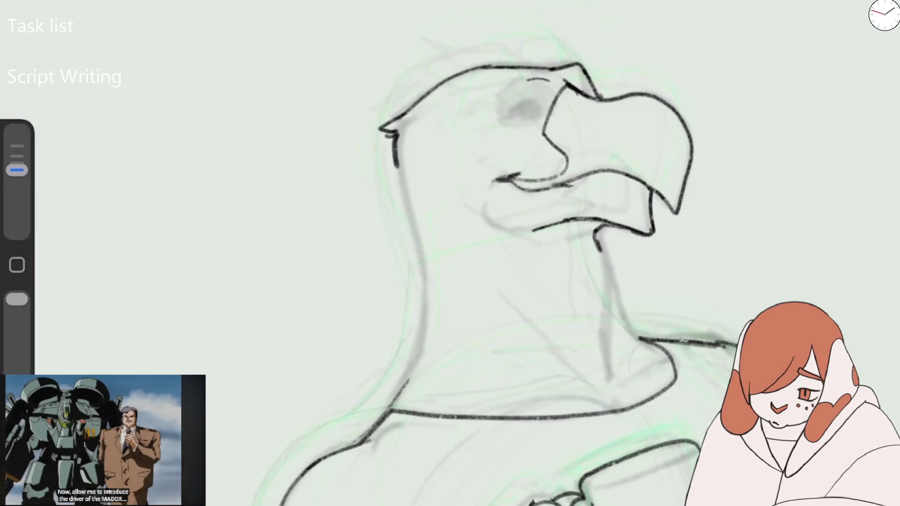
Erase stray strokes on the head outline and extend the top of the head leftward.
left_click_drag(17, 170, 17, 177)
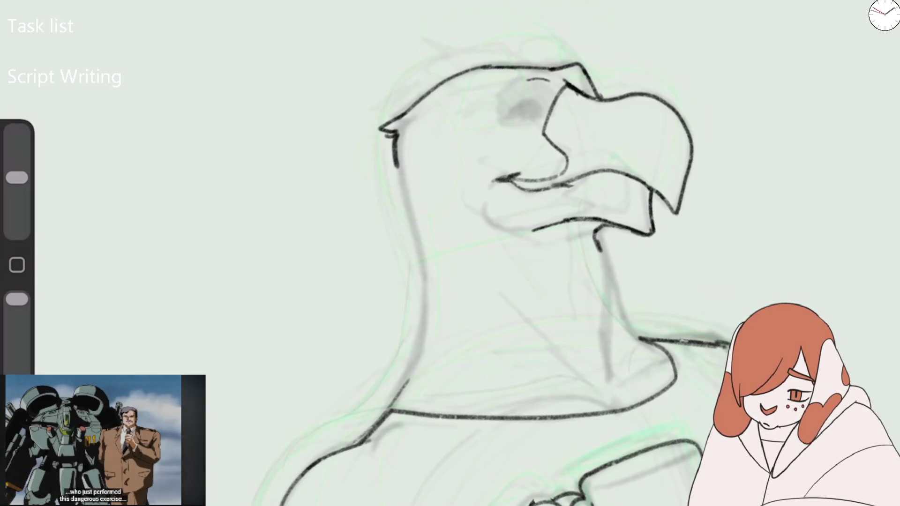
left_click_drag(398, 167, 425, 96)
left_click_drag(17, 177, 17, 170)
mouse_move(455, 74)
left_mouse_down()
mouse_move(393, 94)
mouse_move(402, 134)
left_mouse_up()
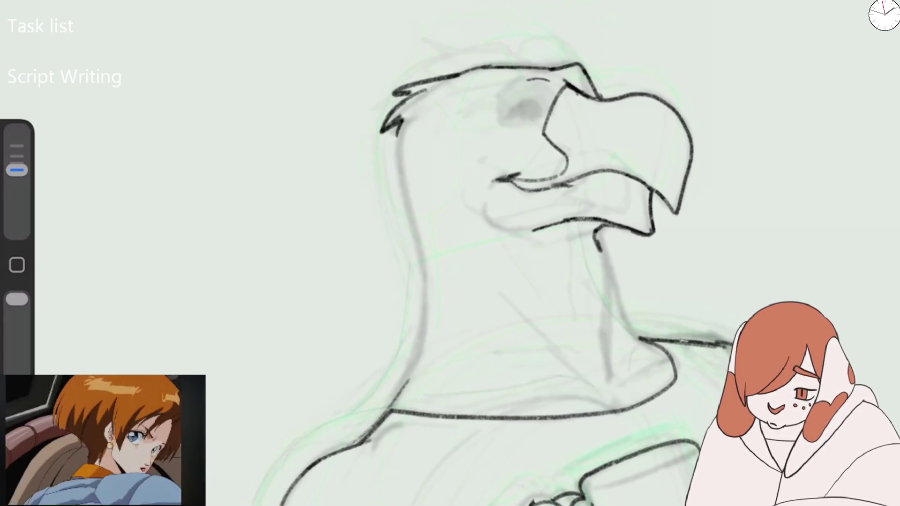
Ink the back of the head and neck down to the shoulder, then flip the canvas back.
mouse_move(403, 124)
left_mouse_down()
mouse_move(389, 170)
mouse_move(402, 184)
mouse_move(414, 241)
left_mouse_up()
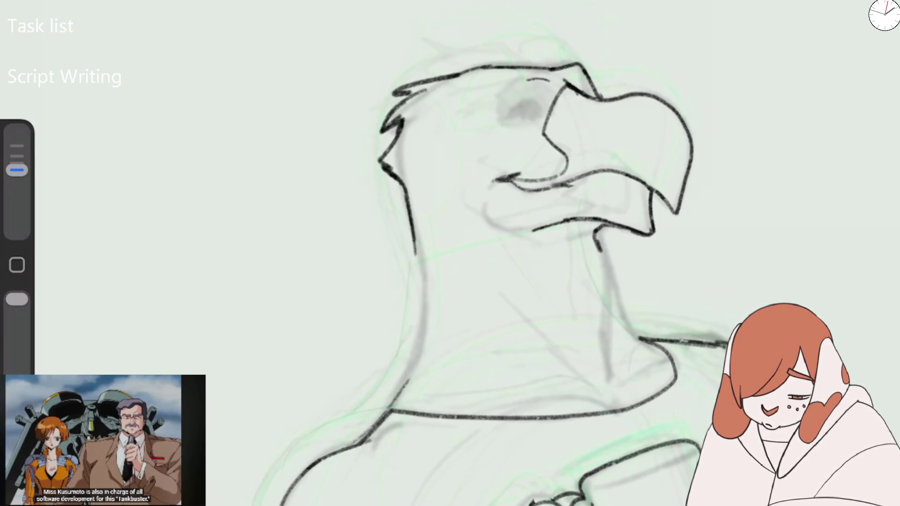
left_click_drag(409, 200, 423, 284)
mouse_move(409, 207)
left_mouse_down()
mouse_move(425, 304)
mouse_move(392, 406)
left_mouse_up()
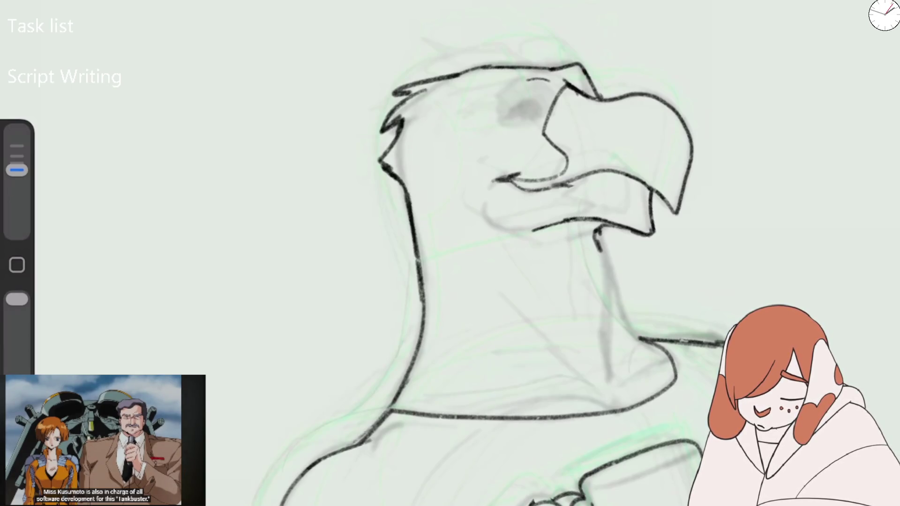
left_click(93, 267)
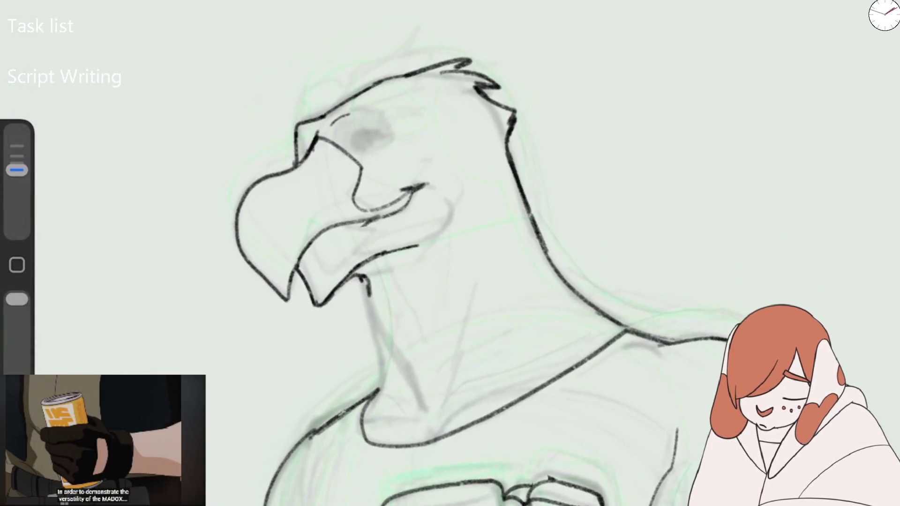
Ink the front of the neck, the jaw line with short hatching, and the almond-shaped eye.
mouse_move(367, 277)
left_mouse_down()
mouse_move(389, 347)
mouse_move(424, 401)
left_mouse_up()
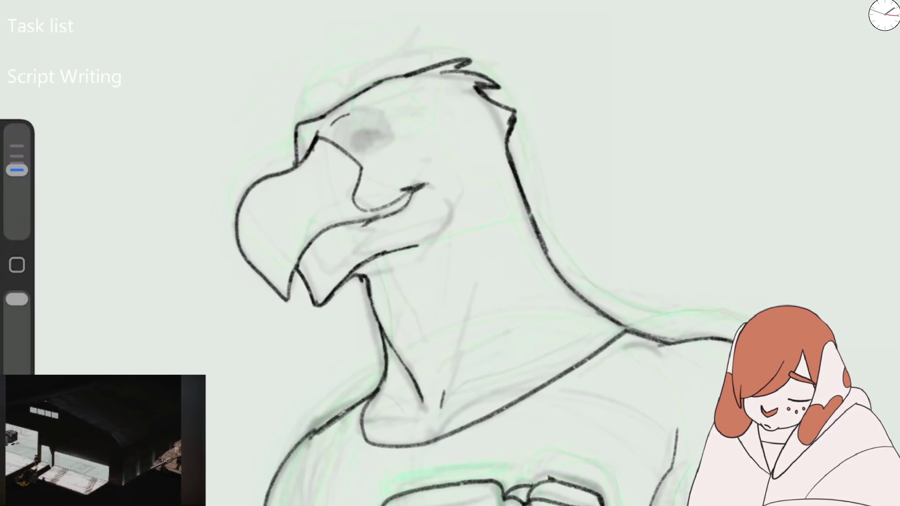
left_click_drag(389, 255, 459, 216)
left_click_drag(424, 248, 446, 234)
left_click_drag(444, 234, 460, 205)
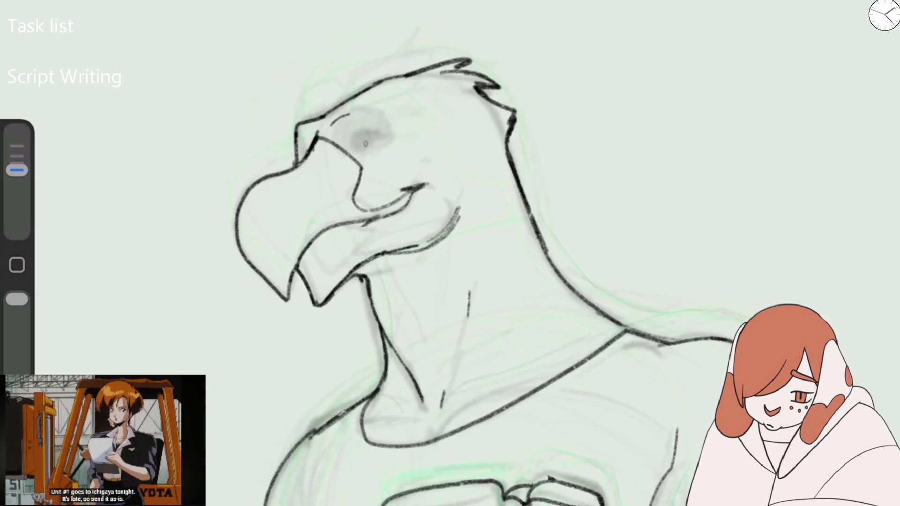
mouse_move(353, 133)
left_mouse_down()
mouse_move(391, 115)
mouse_move(413, 125)
mouse_move(394, 141)
mouse_move(401, 132)
left_mouse_up()
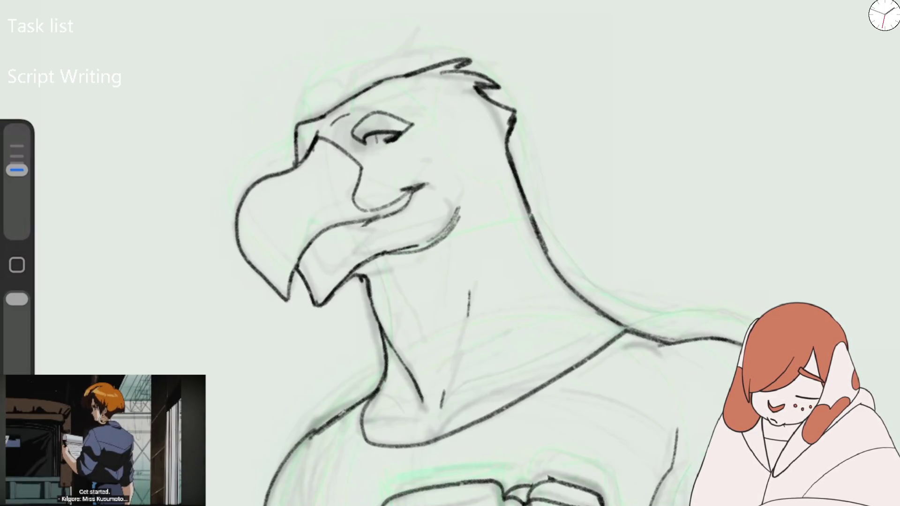
Retrace the beak's upper edge with a slightly smaller brush, undoing the first attempt.
left_click_drag(17, 170, 17, 170)
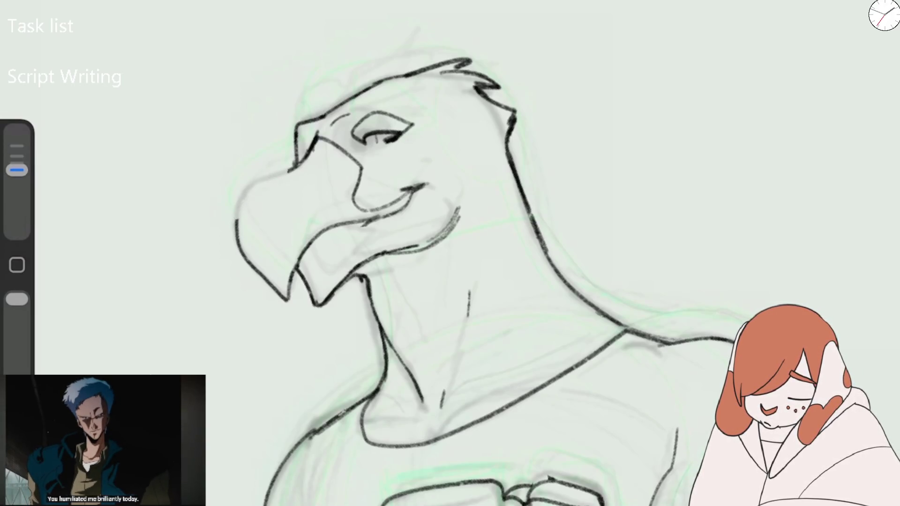
mouse_move(295, 169)
left_mouse_down()
mouse_move(241, 193)
mouse_move(244, 242)
mouse_move(237, 225)
left_mouse_up()
key("ctrl+z")
key("ctrl+z")
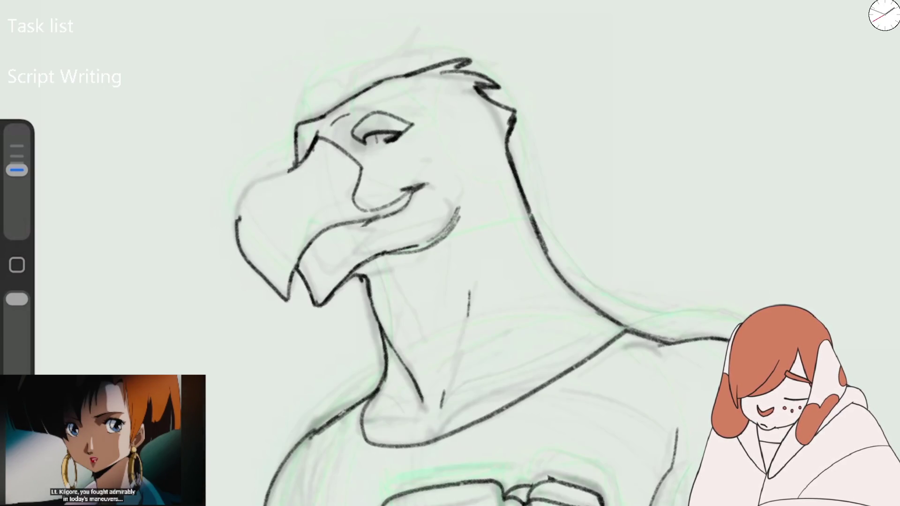
left_click_drag(289, 185, 259, 200)
mouse_move(322, 143)
left_mouse_down()
mouse_move(281, 192)
mouse_move(255, 201)
mouse_move(236, 235)
left_mouse_up()
scroll(464, 277, "up", 2)
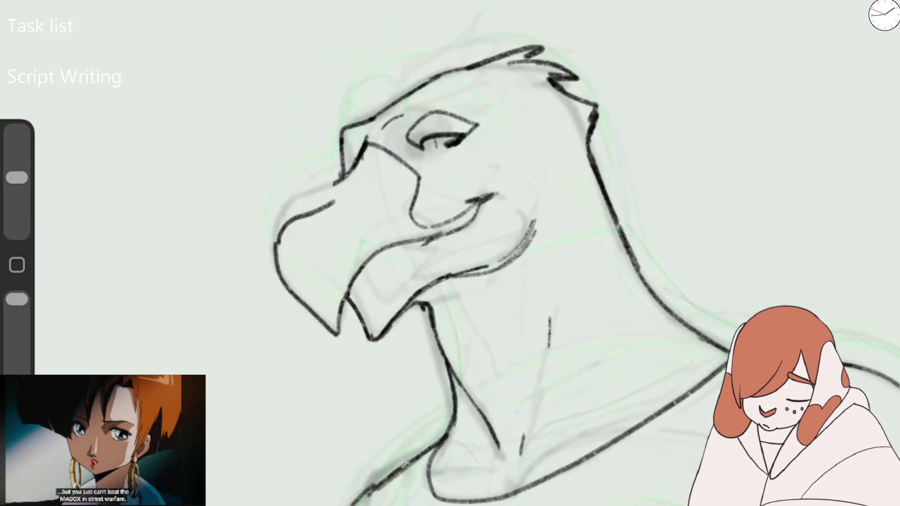
Re-ink the beak's upper-left edge with a larger brush and reinforce its left side.
key("ctrl+z")
key("ctrl+z")
key("ctrl+z")
key("ctrl+z")
key("ctrl+z")
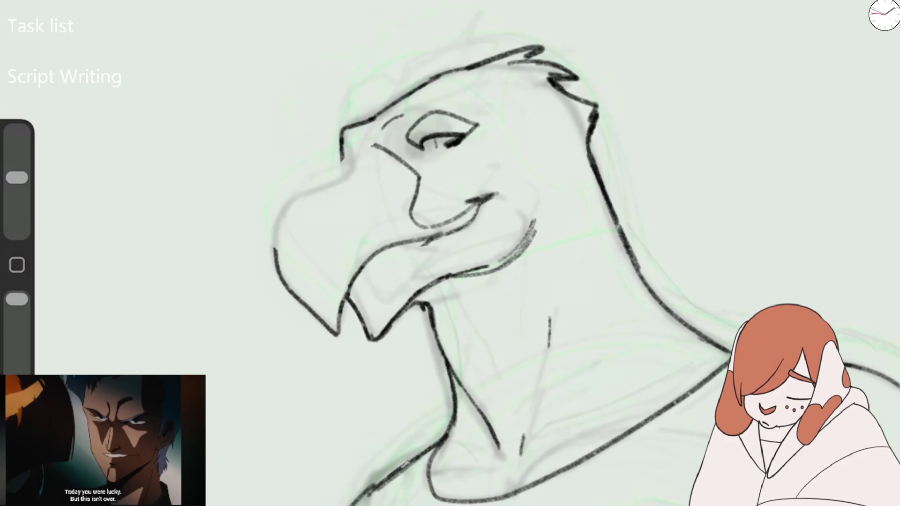
left_click_drag(16, 177, 17, 169)
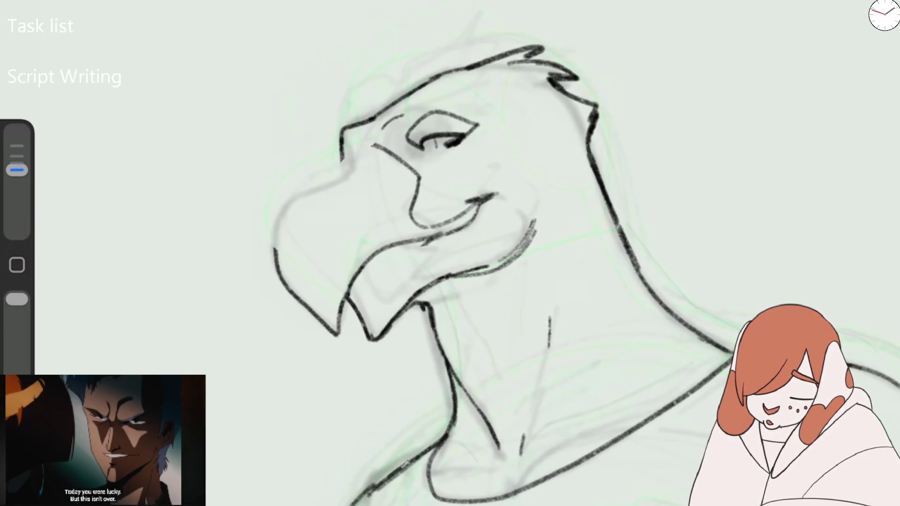
left_click_drag(355, 162, 287, 206)
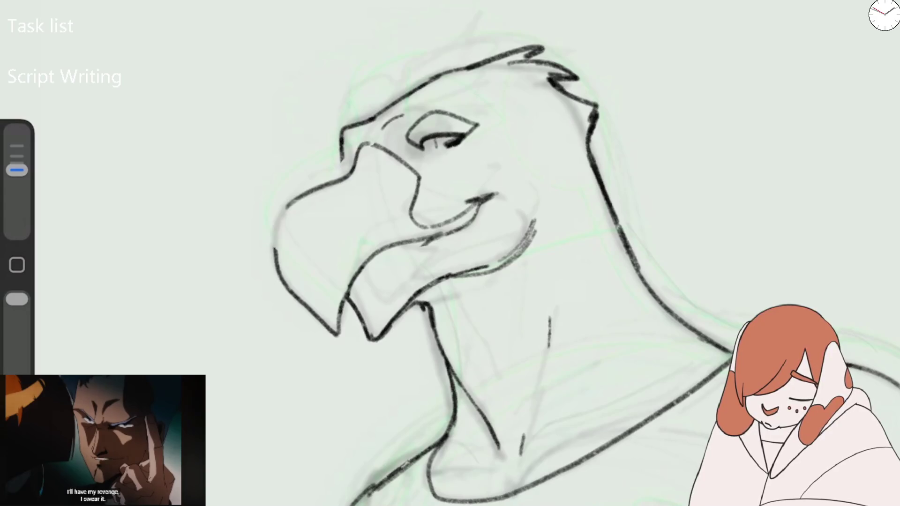
key("ctrl+z")
left_click_drag(284, 209, 356, 167)
left_click_drag(287, 209, 275, 274)
left_click_drag(341, 144, 348, 184)
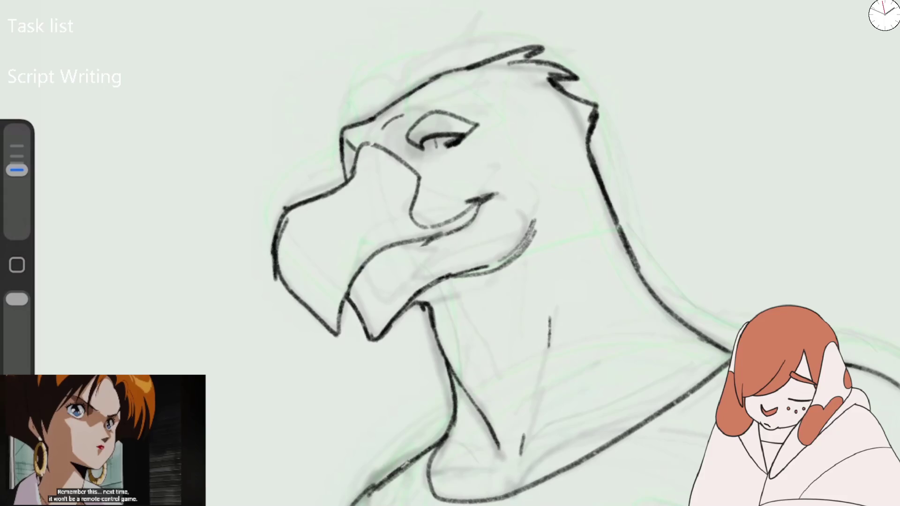
Try out brow strokes above the eye, undoing the faint and unwanted attempts.
left_click_drag(404, 115, 450, 104)
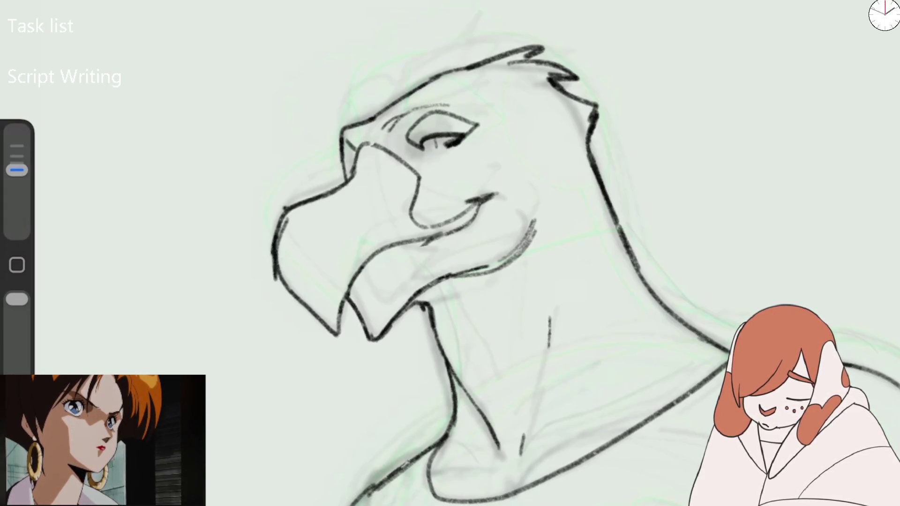
key("ctrl+z")
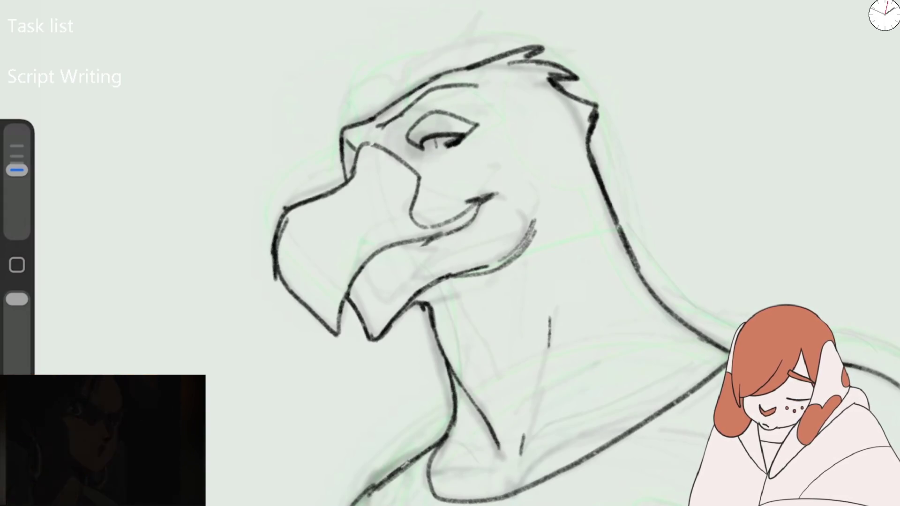
mouse_move(386, 129)
left_mouse_down()
mouse_move(407, 98)
mouse_move(441, 87)
mouse_move(397, 133)
mouse_move(479, 92)
left_mouse_up()
left_click_drag(346, 135, 362, 149)
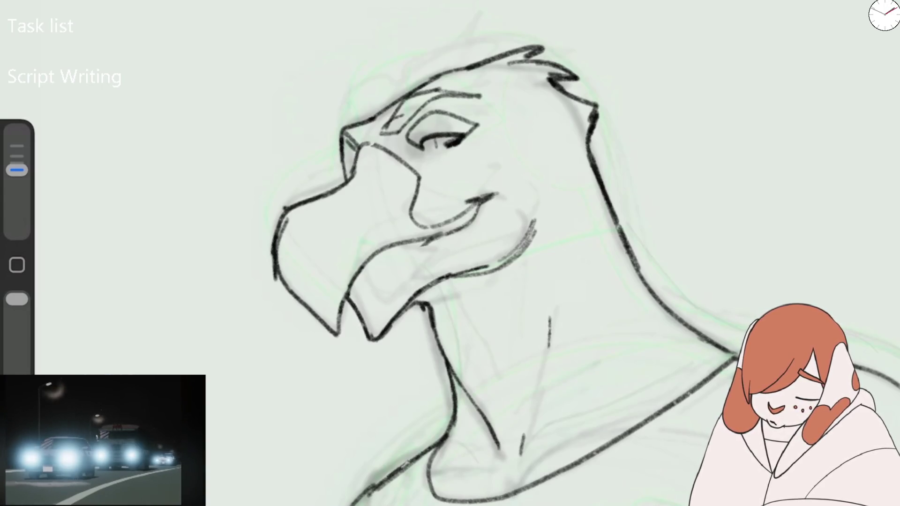
key("ctrl+z")
key("ctrl+z")
key("ctrl+z")
key("ctrl+z")
key("ctrl+z")
mouse_move(389, 120)
left_mouse_down()
mouse_move(411, 98)
mouse_move(475, 96)
left_mouse_up()
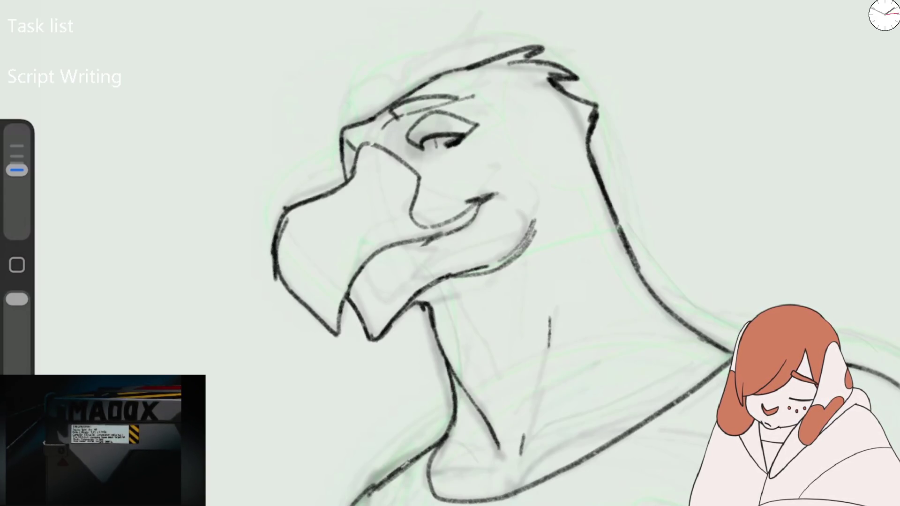
Draw a single brow line arching above the eye and a small stroke near the beak.
left_click_drag(17, 170, 17, 177)
key("ctrl+z")
key("ctrl+z")
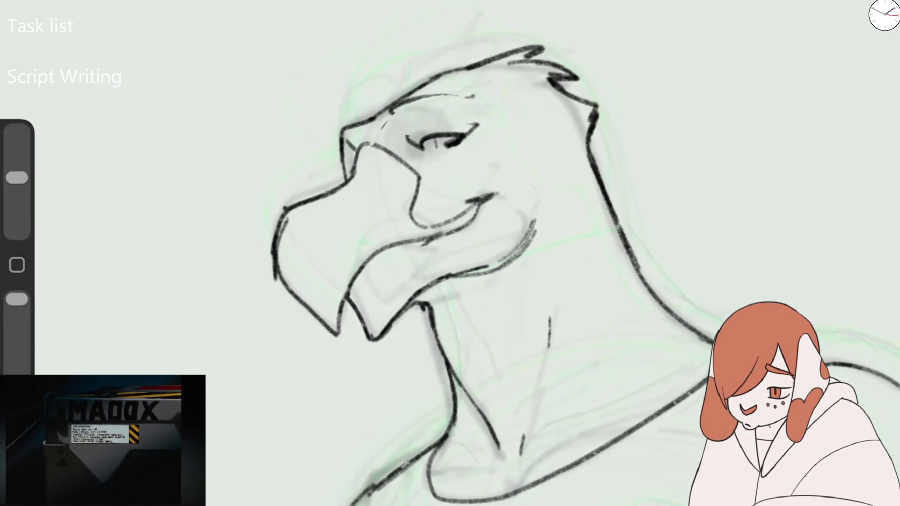
key("ctrl+z")
key("ctrl+z")
key("ctrl+z")
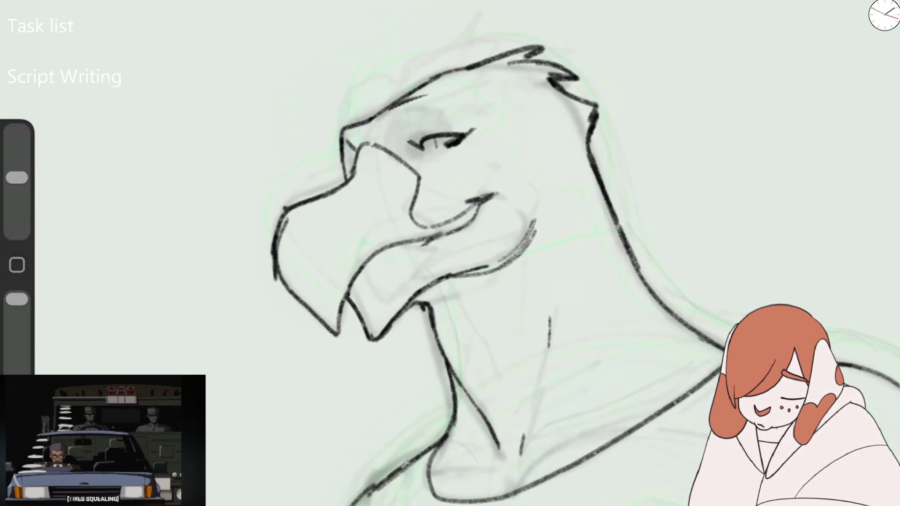
left_click_drag(17, 178, 16, 170)
left_click_drag(386, 128, 491, 112)
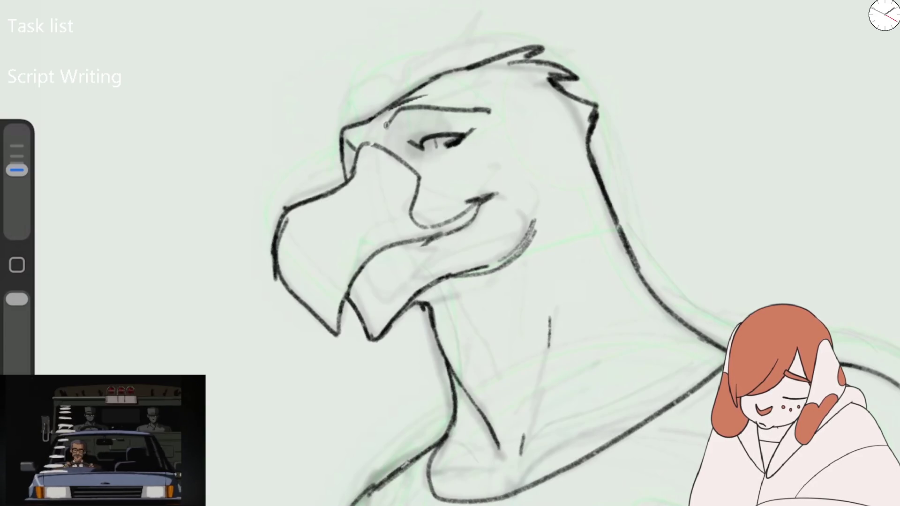
left_click_drag(385, 125, 476, 115)
left_click_drag(347, 131, 361, 147)
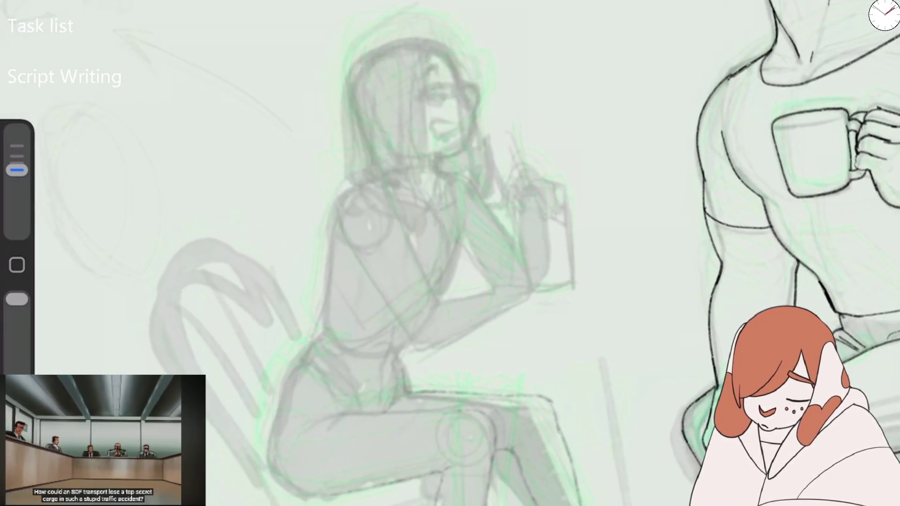
Ink the curve of the woman's leg and her back from shoulder to hip.
left_click_drag(281, 424, 307, 495)
left_click_drag(342, 230, 281, 422)
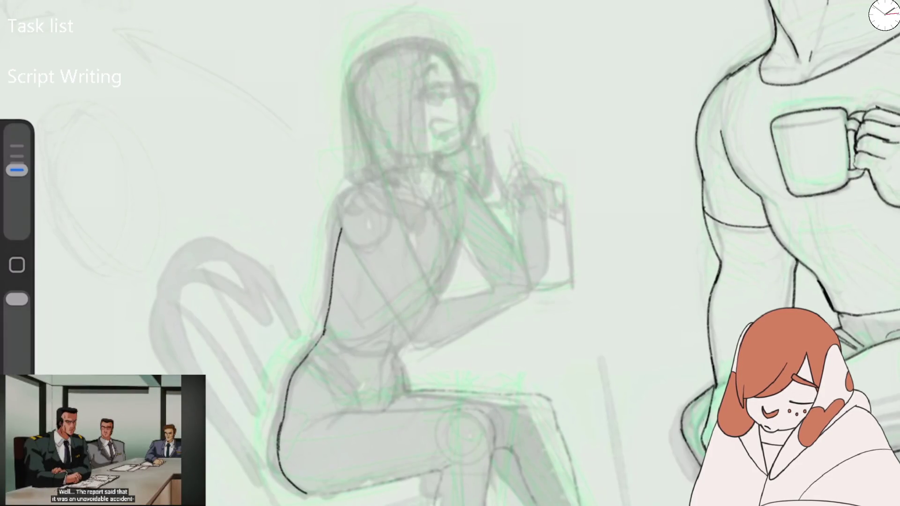
scroll(469, 235, "up", 2)
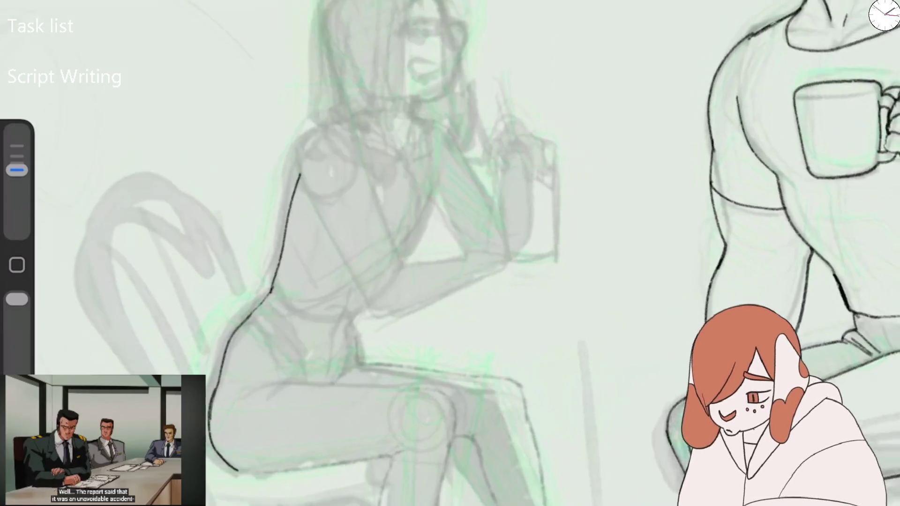
left_click_drag(244, 303, 296, 143)
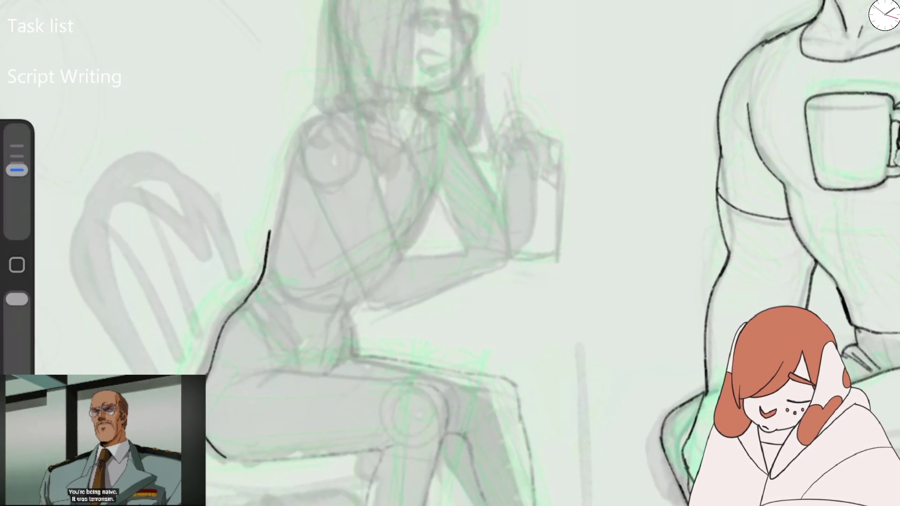
key("ctrl+z")
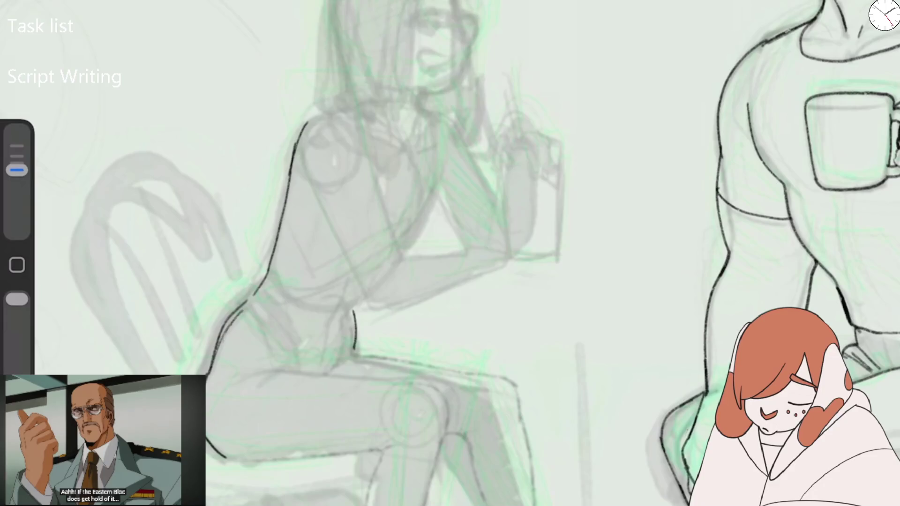
Ink her lower back and the underside of her arm, then mirror the canvas.
left_click_drag(223, 330, 253, 294)
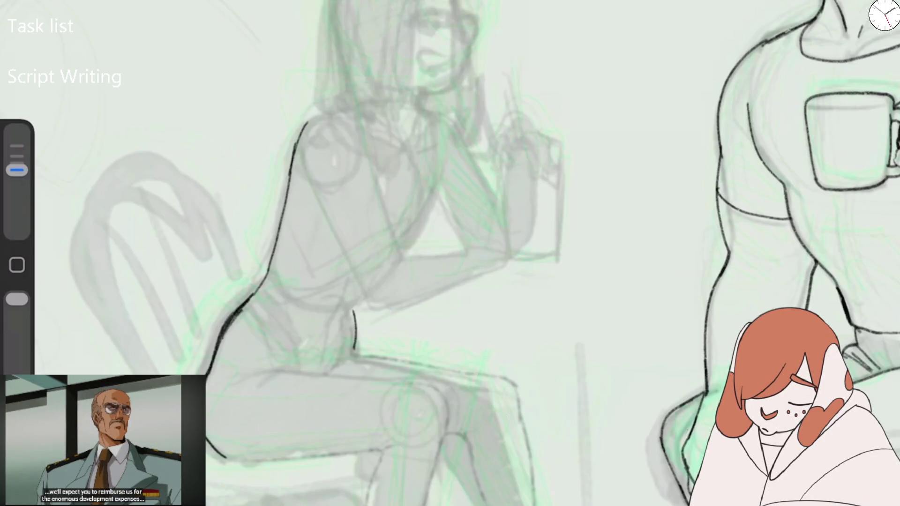
left_click_drag(354, 302, 424, 220)
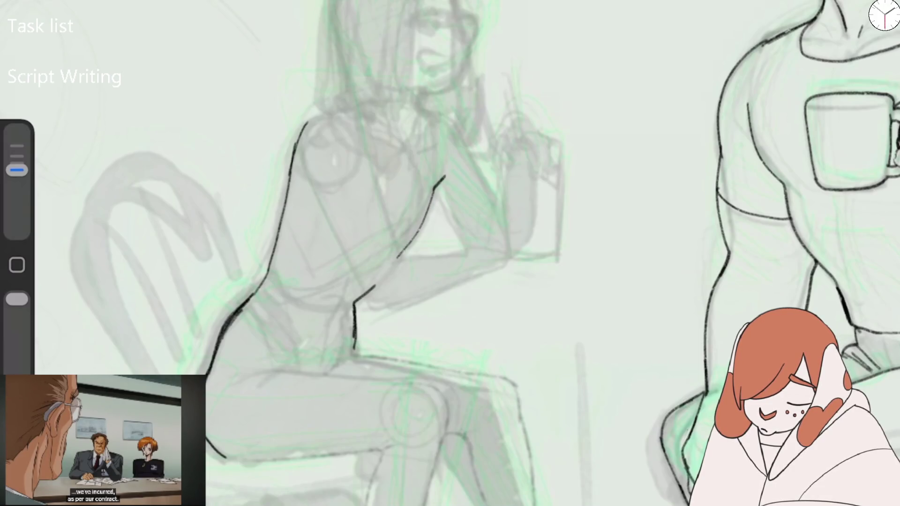
left_click(89, 267)
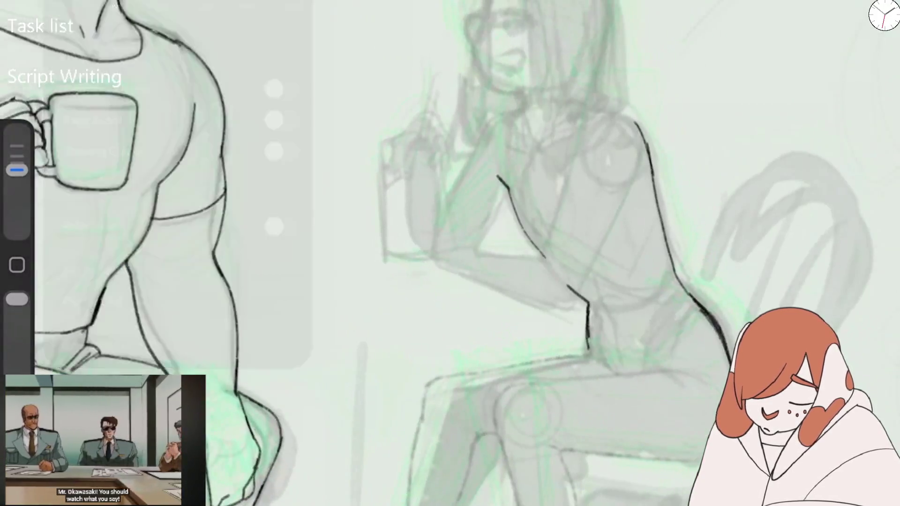
Ink the woman's arm, the side of her chest, her waist and the front of her torso.
left_click_drag(451, 253, 300, 243)
left_click_drag(307, 165, 279, 206)
left_click_drag(354, 183, 299, 260)
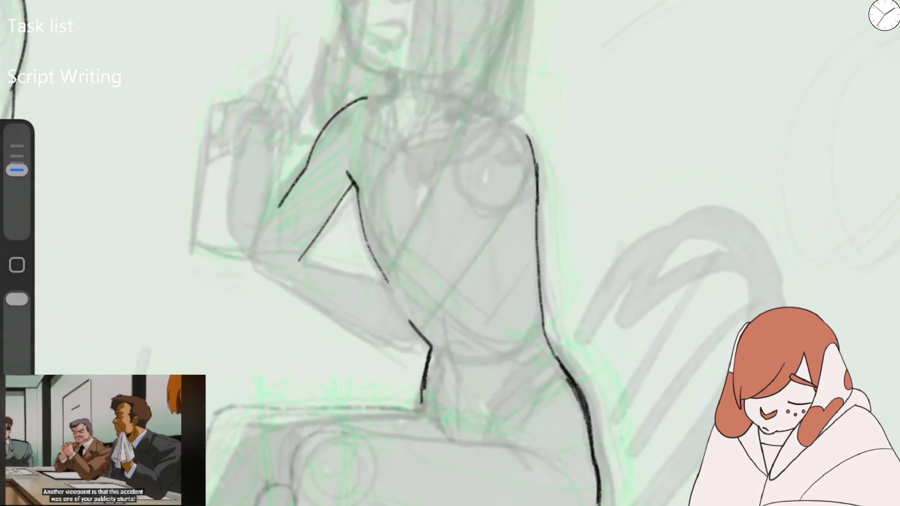
mouse_move(17, 170)
left_mouse_down()
mouse_move(17, 178)
mouse_move(17, 169)
left_mouse_up()
key("ctrl+z")
key("ctrl+z")
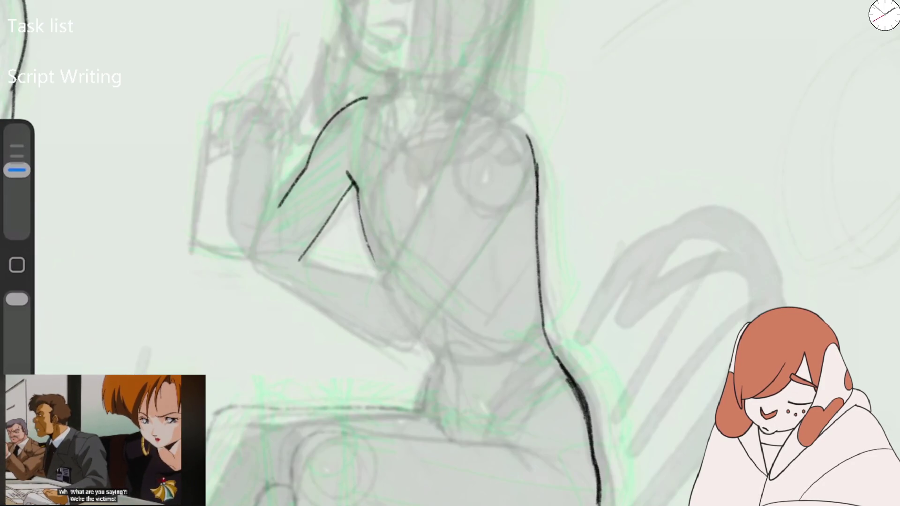
left_click_drag(419, 410, 435, 324)
mouse_move(356, 197)
left_mouse_down()
mouse_move(443, 337)
mouse_move(509, 364)
left_mouse_up()
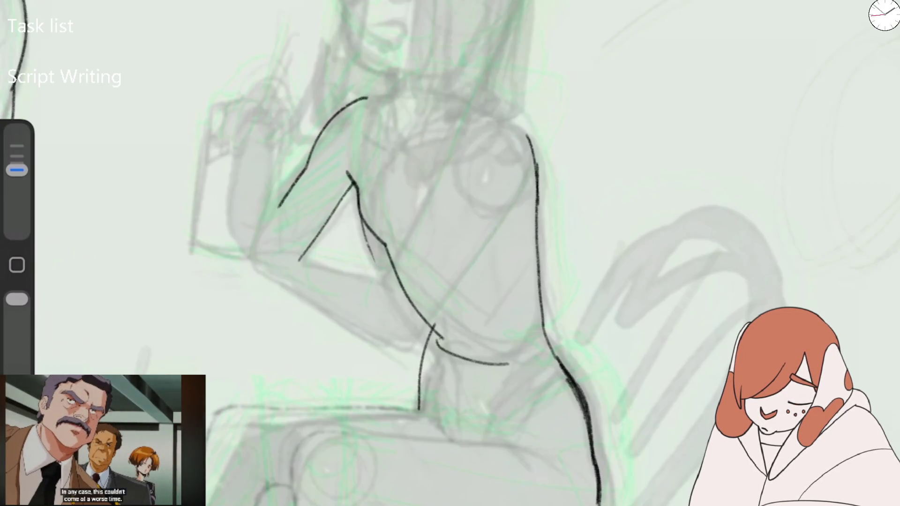
scroll(450, 253, "down", 5)
scroll(450, 253, "up", 3)
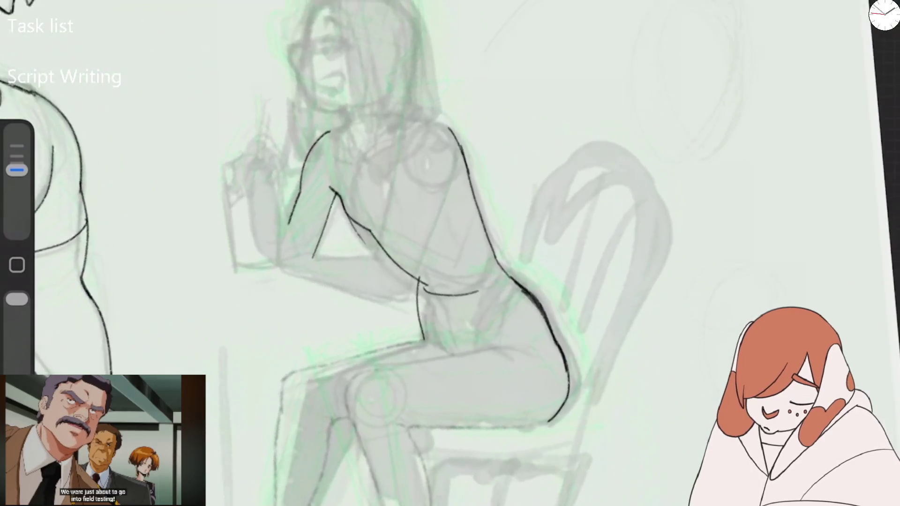
Flip the canvas back to its original orientation.
left_click(42, 7)
left_click(101, 267)
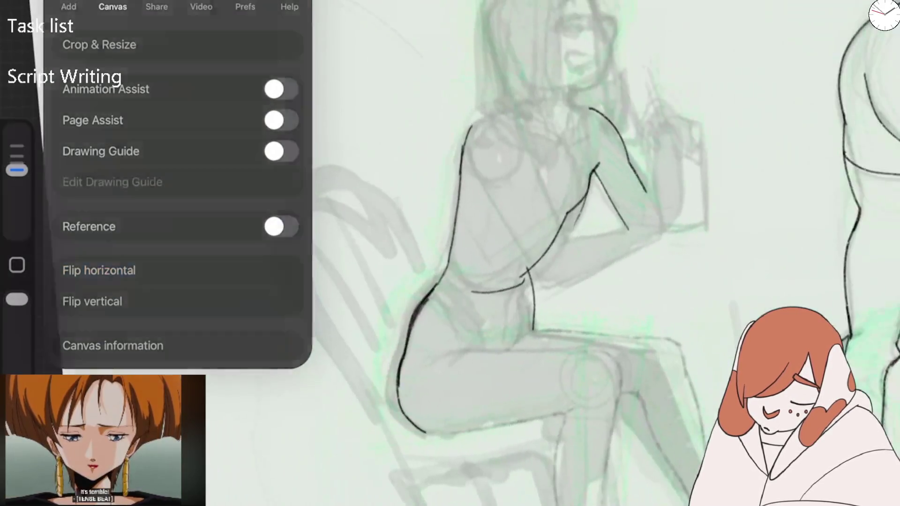
left_click(469, 253)
Redraw the hip curving around the thigh and ink the curve over the knee.
left_click_drag(17, 169, 17, 177)
key("ctrl+z")
key("ctrl+z")
key("ctrl+z")
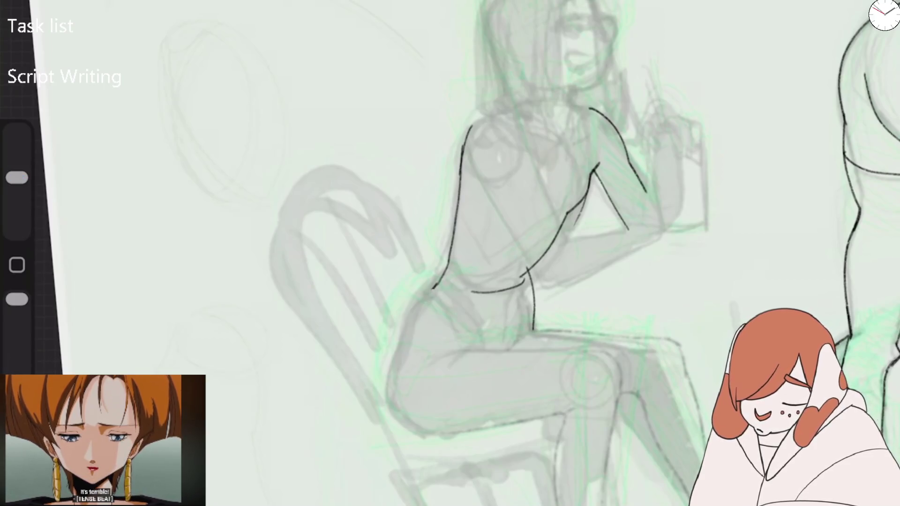
key("ctrl+z")
key("ctrl+z")
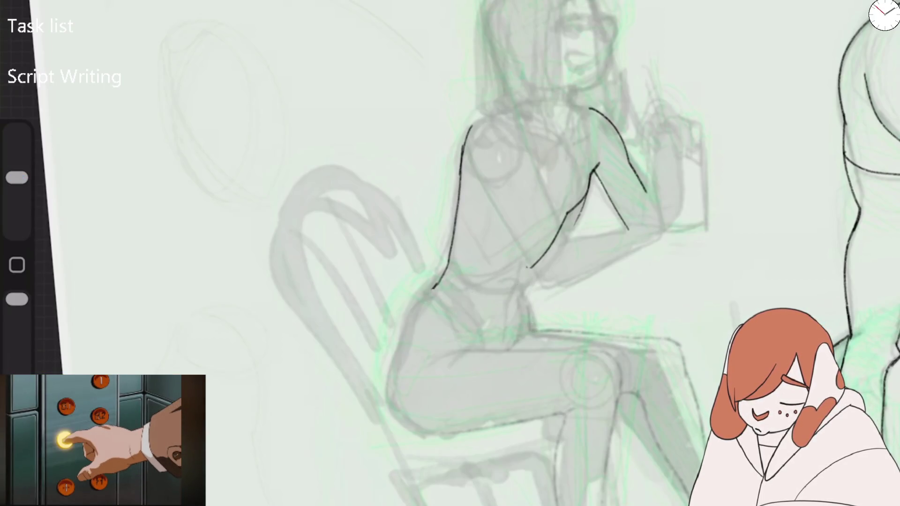
left_click_drag(17, 177, 16, 170)
left_click_drag(400, 362, 441, 433)
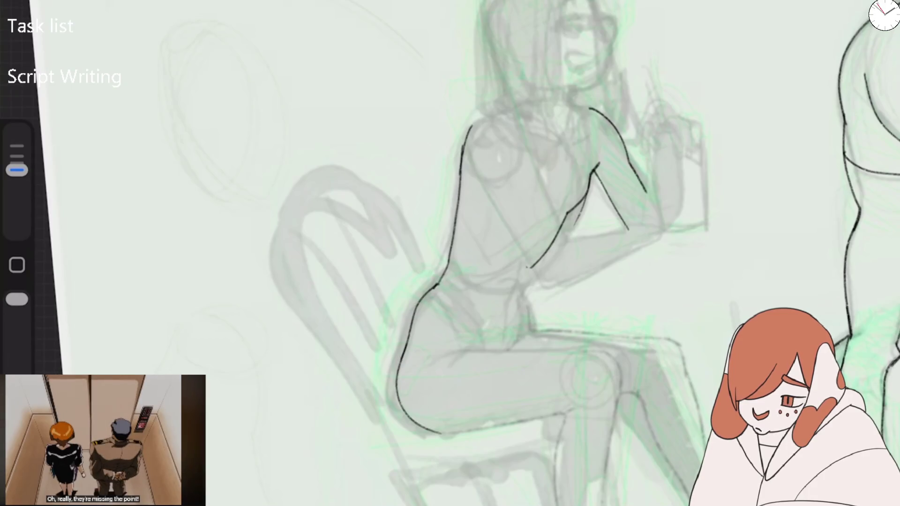
mouse_move(457, 296)
left_mouse_down()
mouse_move(489, 352)
mouse_move(531, 262)
mouse_move(422, 282)
left_mouse_up()
left_click_drag(540, 326, 608, 282)
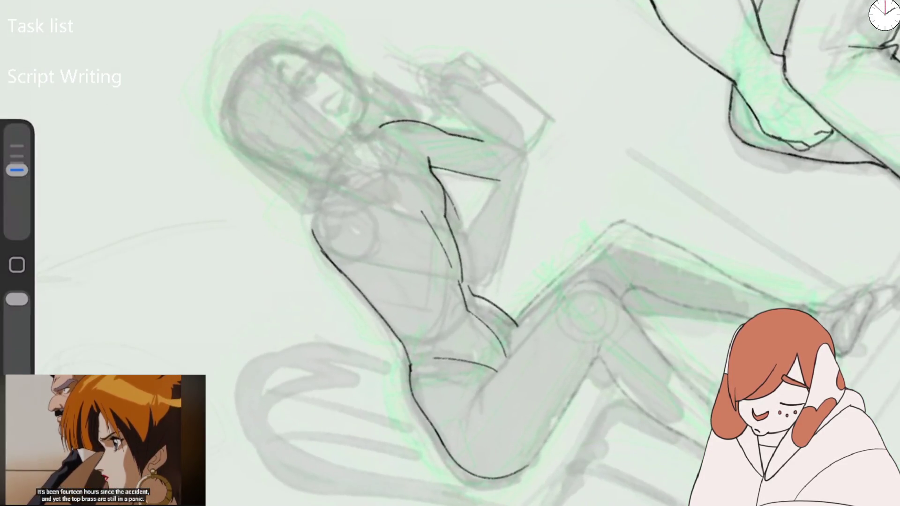
Add short thigh and knee strokes, then ink the long thigh line and top of the shin.
left_click_drag(497, 370, 471, 407)
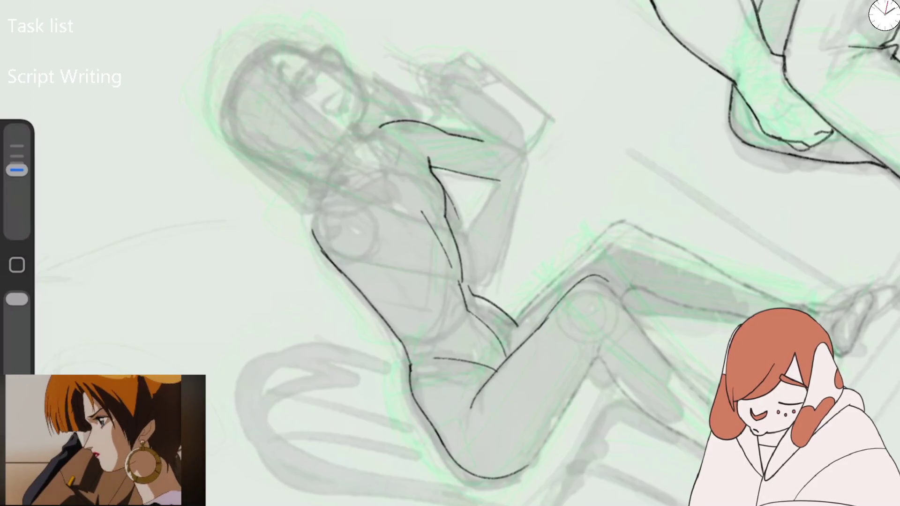
left_click_drag(534, 301, 514, 329)
left_click_drag(703, 117, 563, 211)
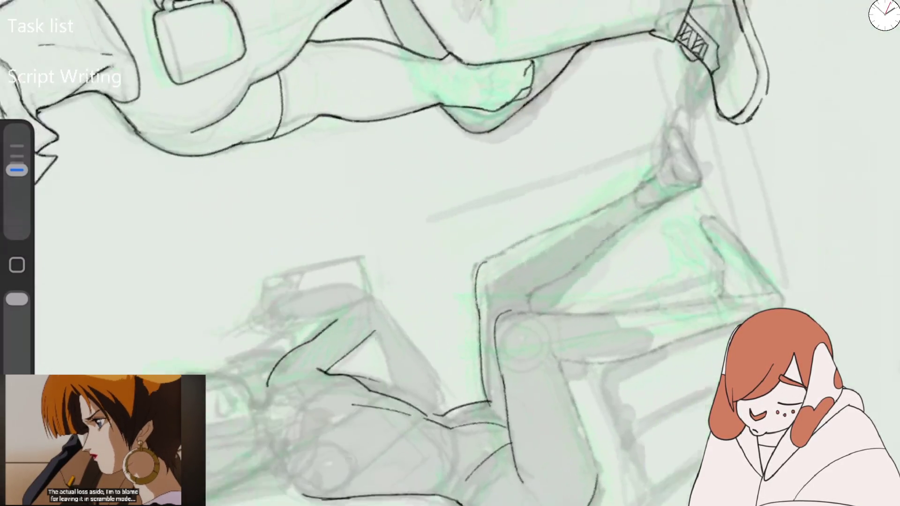
left_click_drag(399, 284, 553, 225)
mouse_move(443, 337)
left_mouse_down()
mouse_move(441, 318)
mouse_move(513, 278)
left_mouse_up()
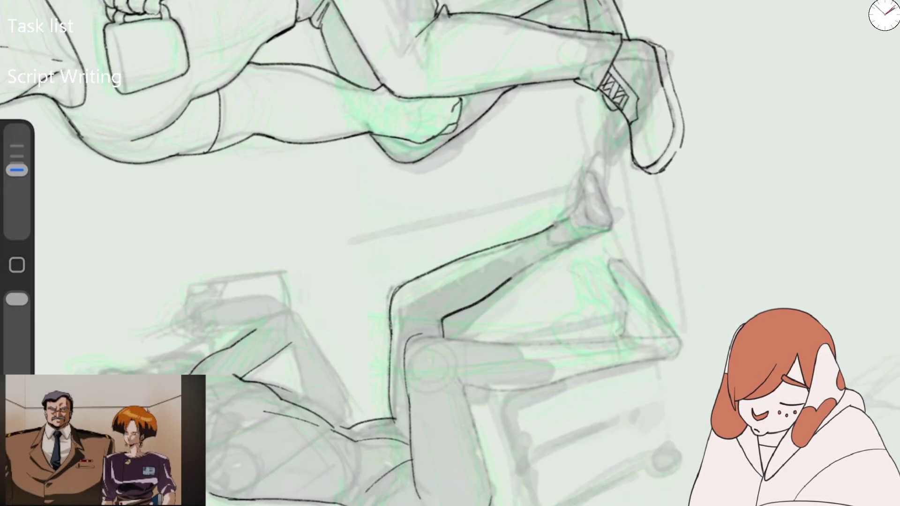
scroll(451, 253, "down", 5)
scroll(469, 281, "up", 5)
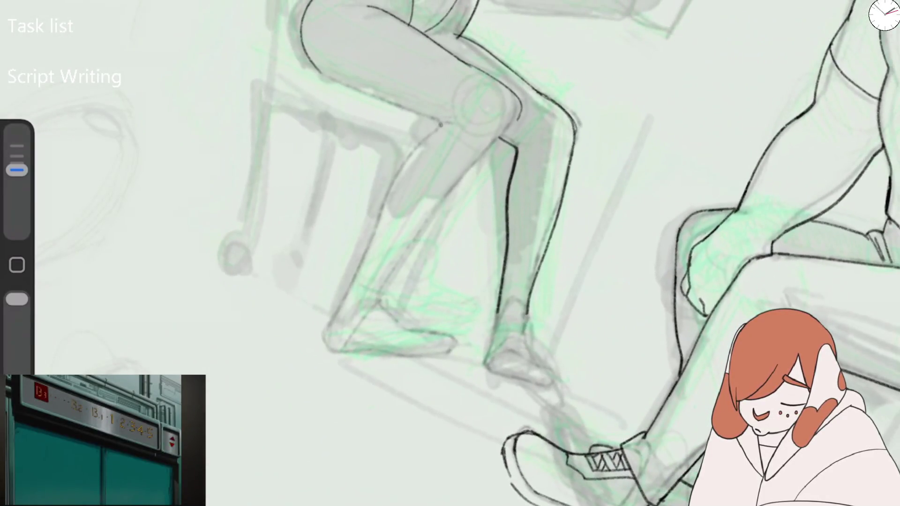
Ink the front of the shin and back of the calf, and mark sock tops across both calves.
mouse_move(442, 123)
left_mouse_down()
mouse_move(392, 190)
mouse_move(326, 339)
left_mouse_up()
mouse_move(399, 319)
left_mouse_down()
mouse_move(383, 301)
mouse_move(410, 244)
mouse_move(520, 107)
left_mouse_up()
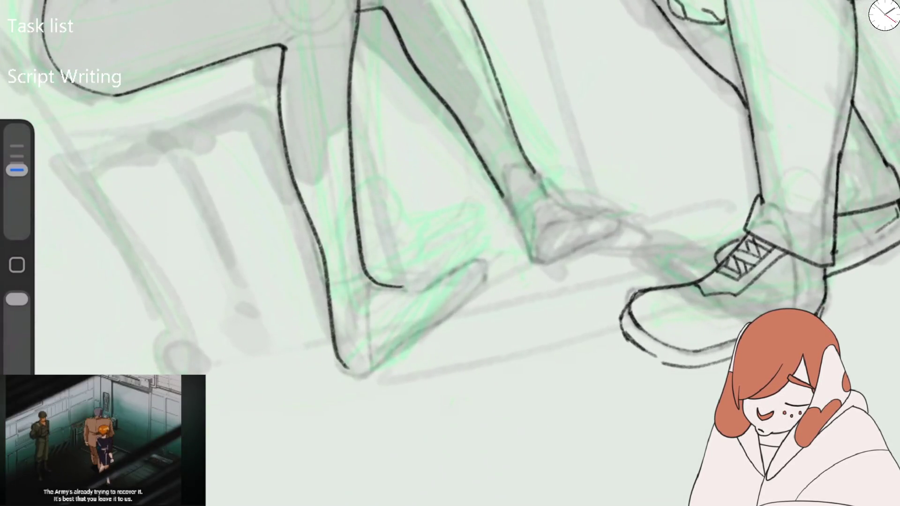
left_click_drag(301, 192, 352, 181)
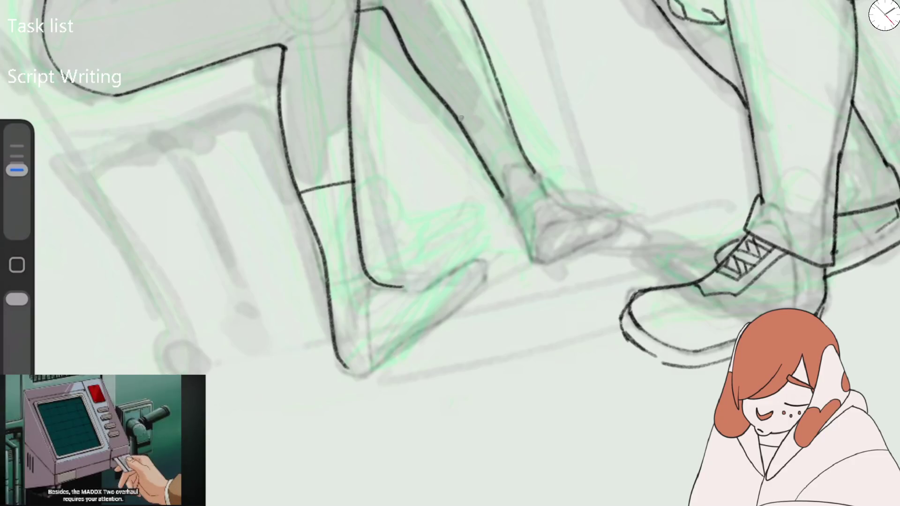
left_click_drag(461, 119, 501, 99)
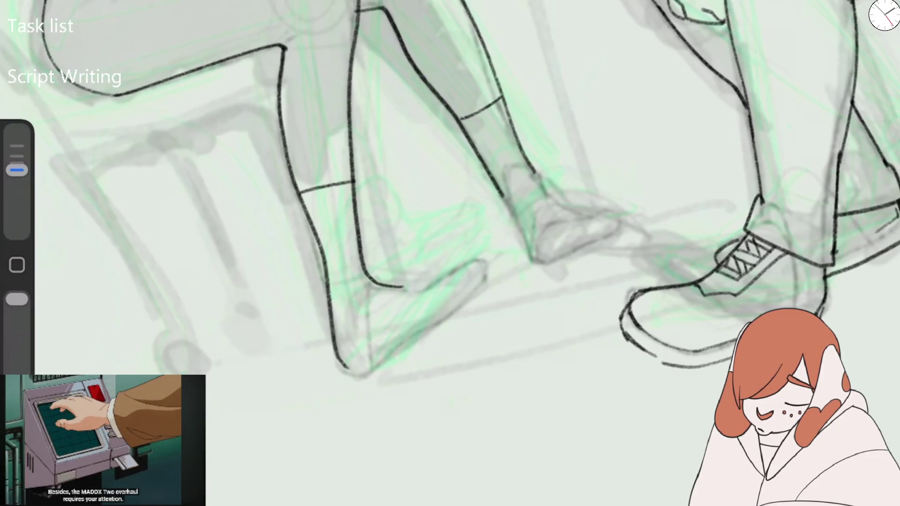
Ink both feet: the near foot's top after redoing it, and the far foot's sole and top.
mouse_move(398, 288)
left_mouse_down()
mouse_move(488, 262)
mouse_move(413, 339)
left_mouse_up()
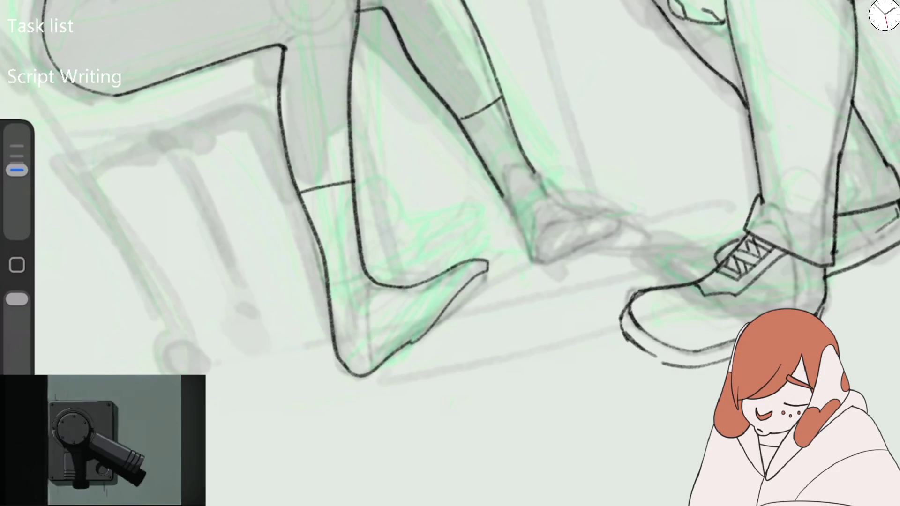
key("ctrl+z")
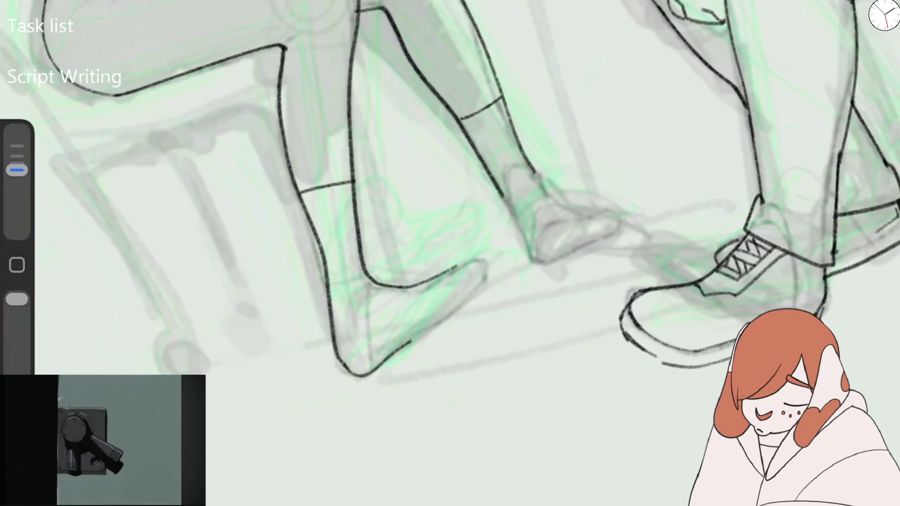
left_click_drag(485, 265, 413, 345)
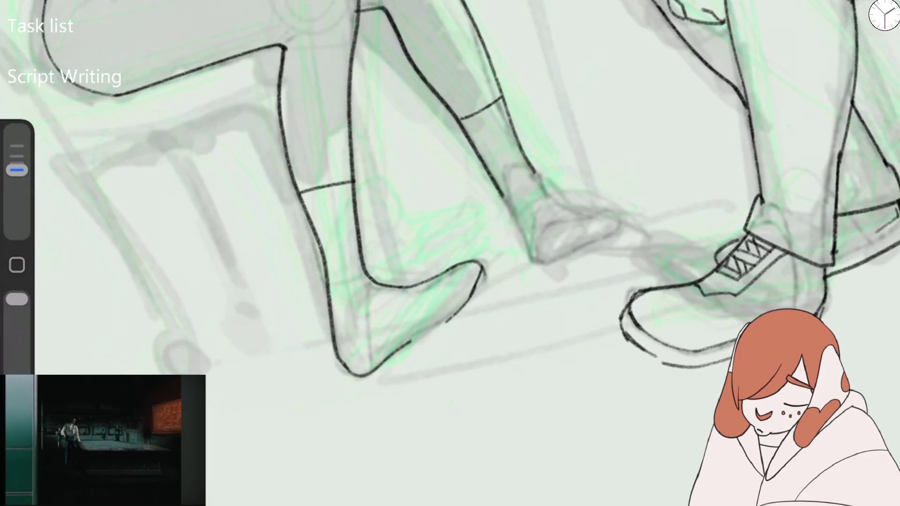
key("ctrl+z")
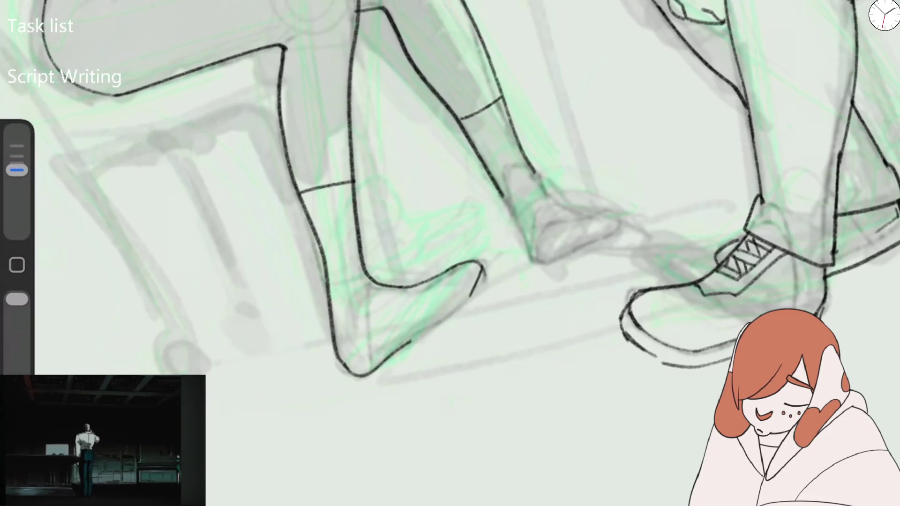
left_click_drag(394, 354, 440, 320)
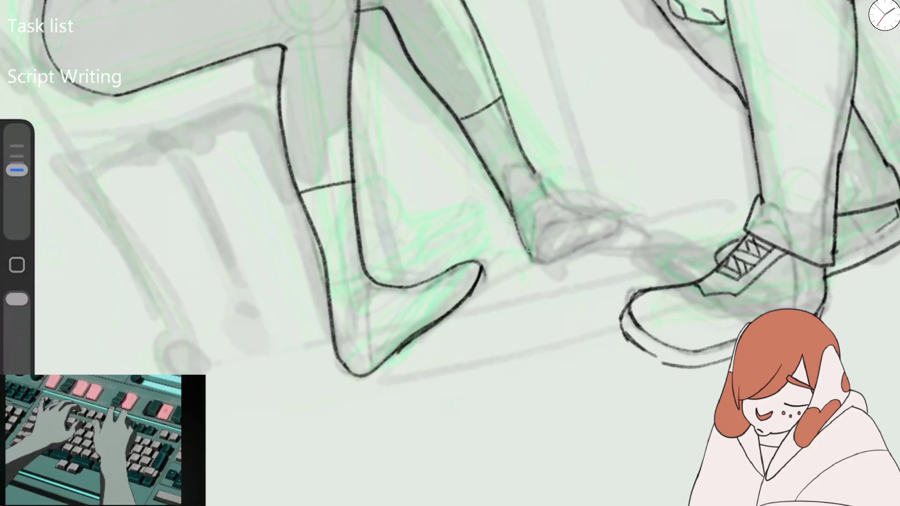
left_click_drag(540, 265, 617, 241)
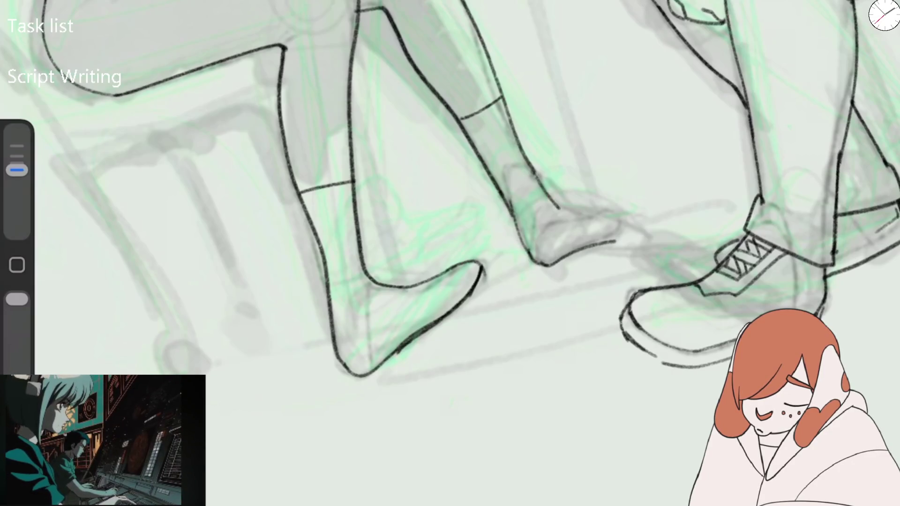
left_click_drag(546, 232, 607, 216)
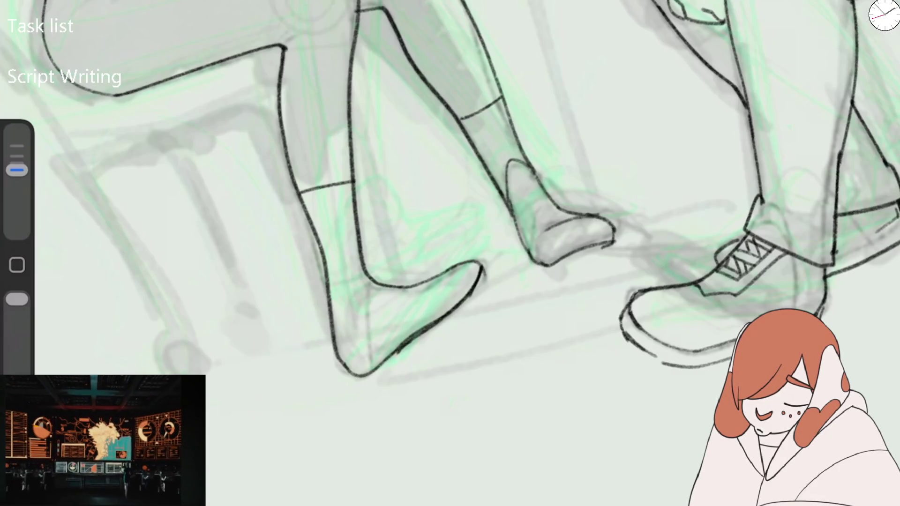
scroll(450, 188, "down", 3)
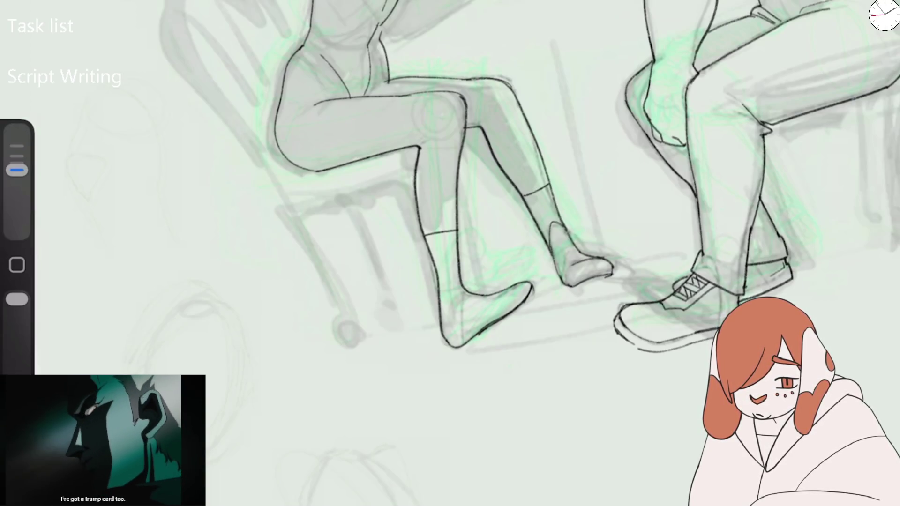
Mirror the canvas horizontally and ink the woman's torso lines and lower arm.
left_click_drag(469, 188, 511, 244)
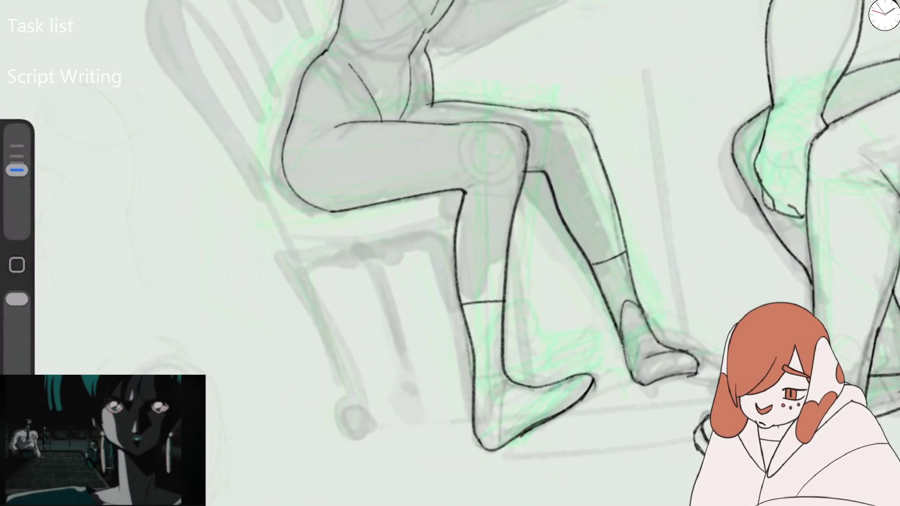
scroll(469, 234, "down", 3)
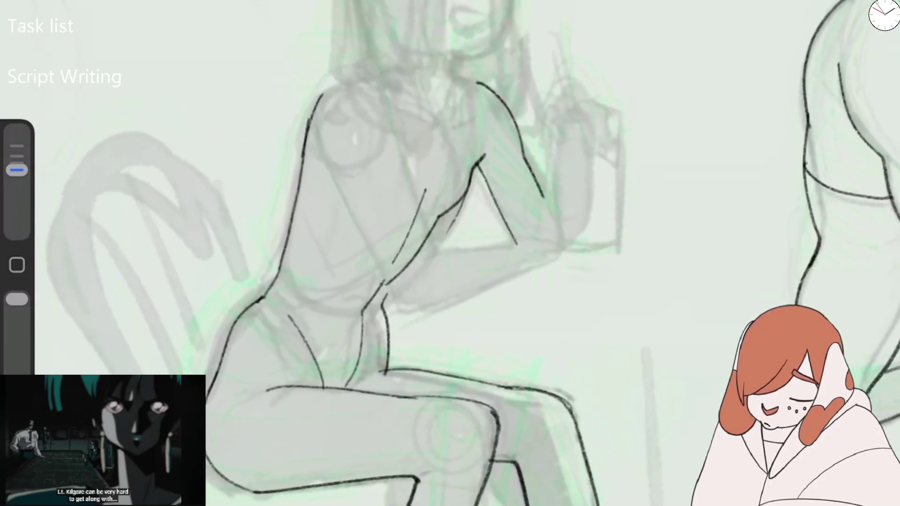
left_click(99, 271)
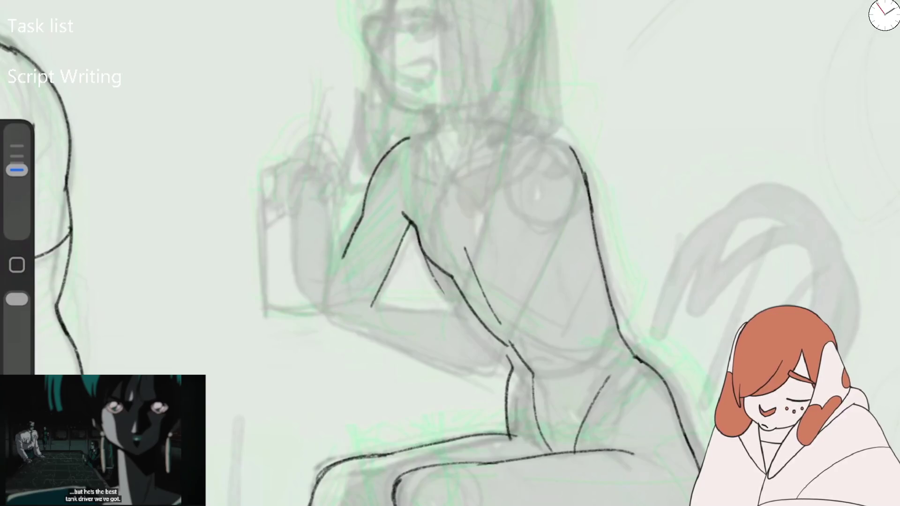
left_click_drag(477, 273, 457, 312)
left_click_drag(351, 298, 459, 310)
mouse_move(352, 323)
left_mouse_down()
mouse_move(468, 367)
mouse_move(505, 340)
left_mouse_up()
Ink the long back and shoulder contours, the shoulder top and the arm line.
left_click_drag(478, 371, 576, 175)
left_click_drag(539, 138, 490, 214)
left_click_drag(504, 147, 565, 143)
left_click_drag(576, 220, 565, 242)
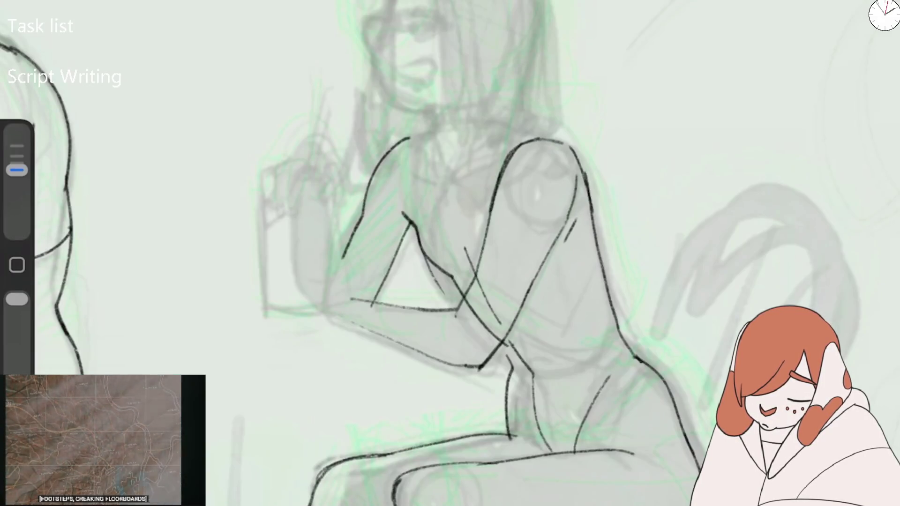
left_click_drag(412, 224, 390, 274)
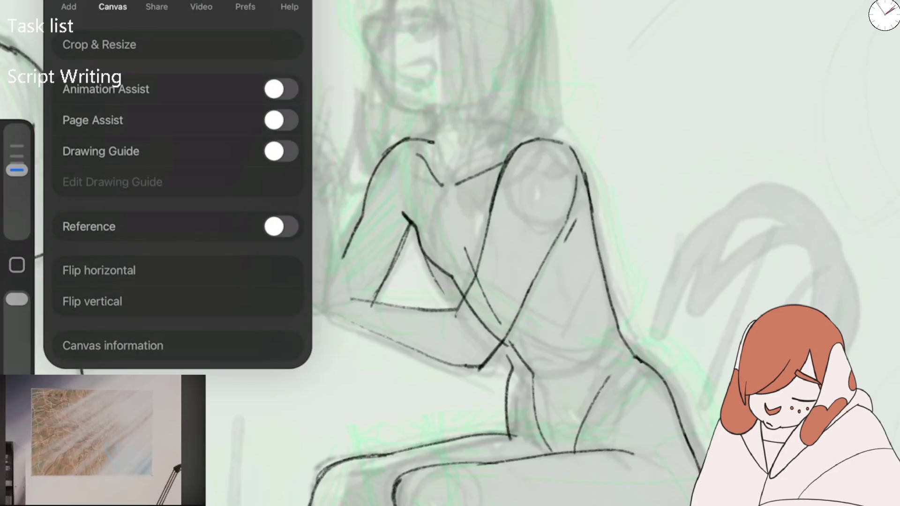
Flip the canvas back and ink the collar line and a darker shoulder-arm contour.
left_click(100, 263)
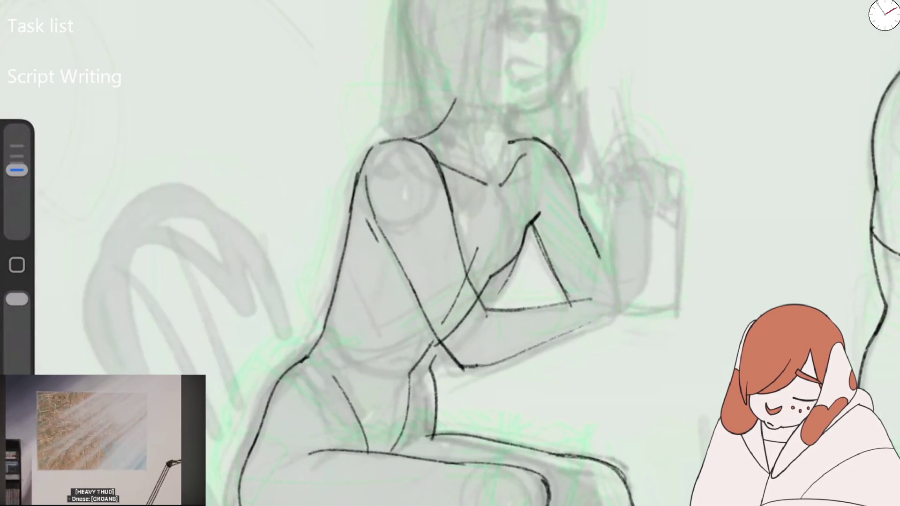
left_click_drag(516, 111, 501, 152)
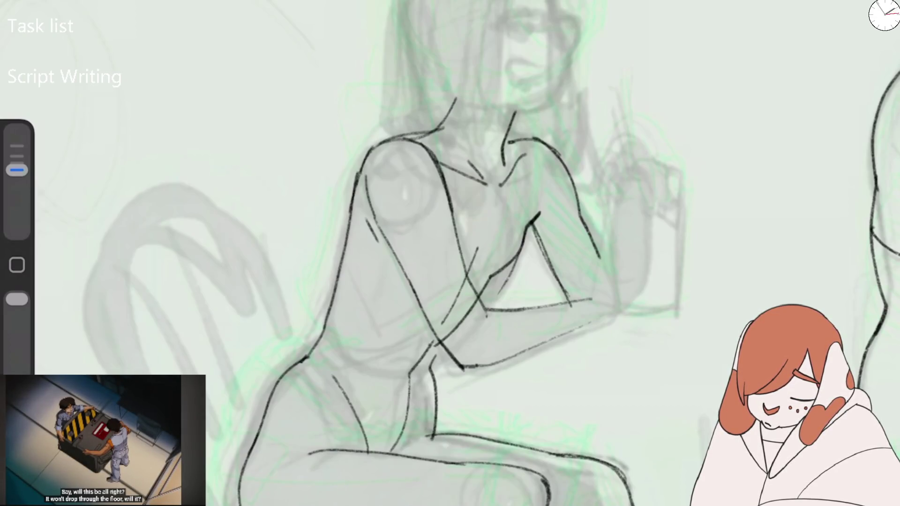
scroll(450, 254, "up", 2)
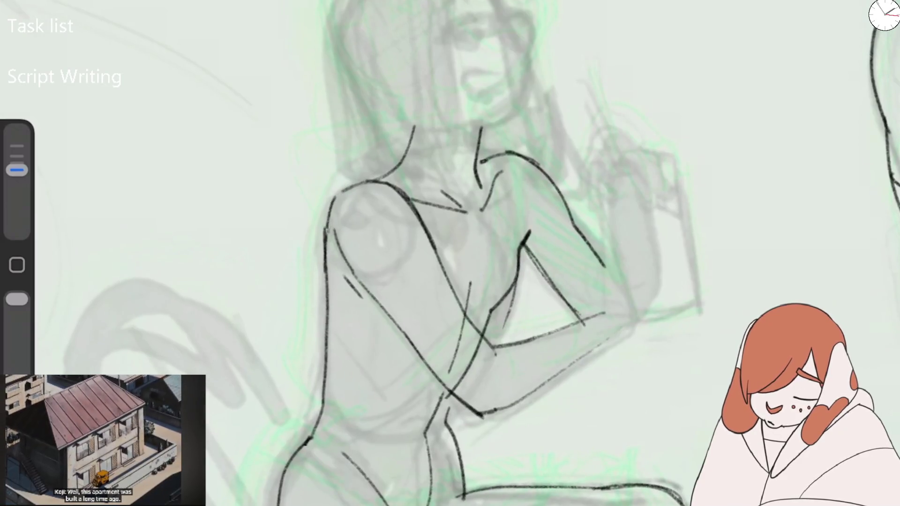
left_click_drag(398, 164, 324, 257)
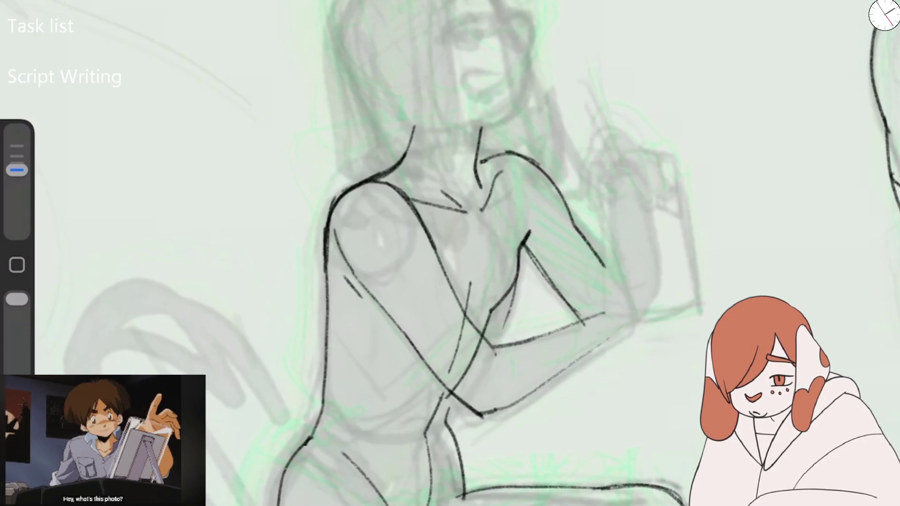
Ink the resting forearm and elbow curve with a smaller brush, redoing the first stroke.
scroll(469, 253, "down", 2)
scroll(469, 253, "right", 2)
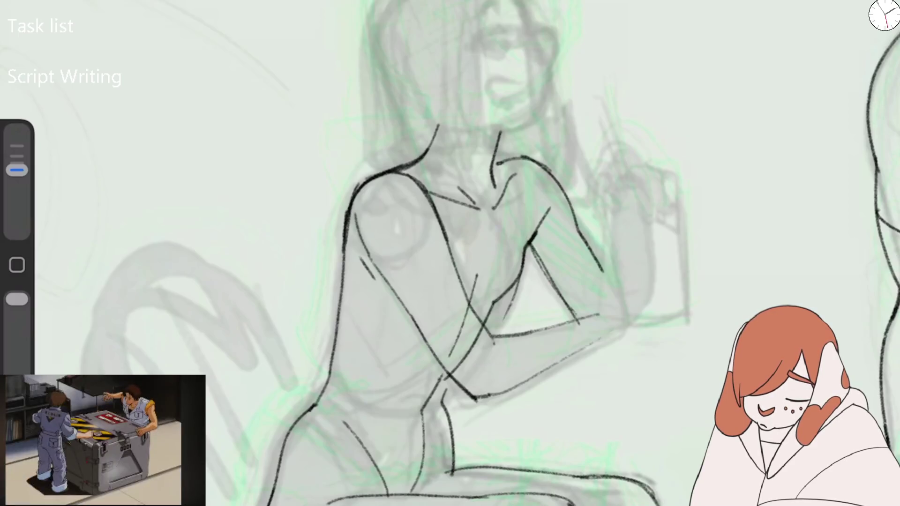
left_click_drag(589, 310, 574, 352)
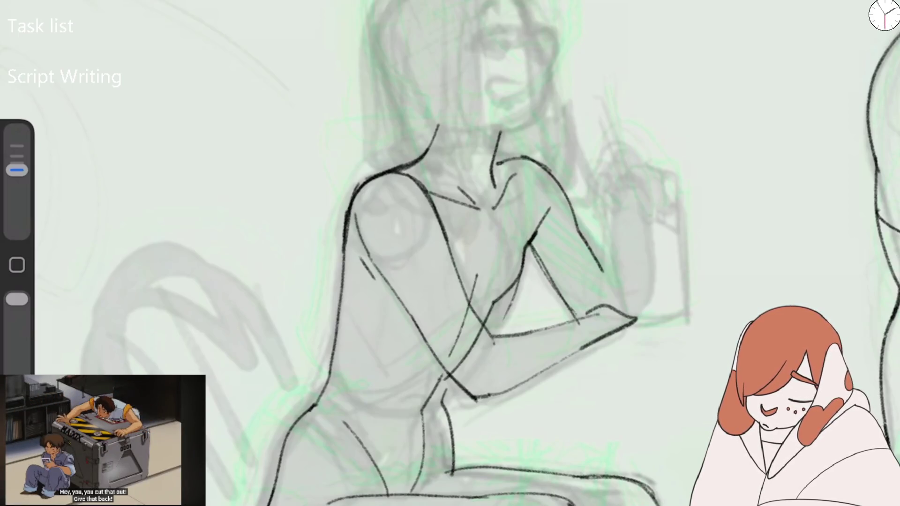
key("ctrl+z")
left_click_drag(17, 170, 17, 170)
mouse_move(557, 323)
left_mouse_down()
mouse_move(605, 321)
mouse_move(565, 362)
left_mouse_up()
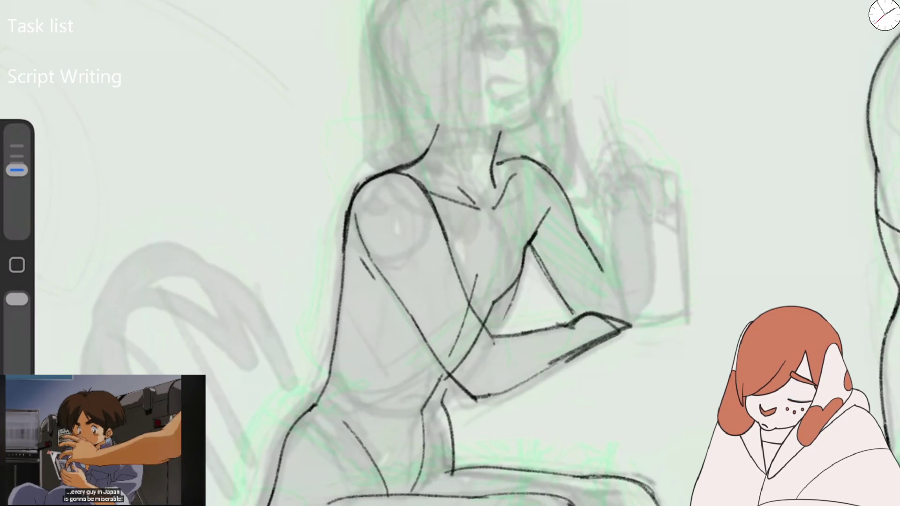
Redraw the forearm underside to the hand, ink the raised hand's fingers, and mirror the canvas.
left_click_drag(450, 254, 403, 221)
left_click_drag(17, 171, 17, 170)
key("ctrl+z")
key("ctrl+z")
key("ctrl+z")
key("ctrl+z")
key("ctrl+z")
left_click_drag(433, 330, 596, 336)
left_click_drag(471, 382, 600, 335)
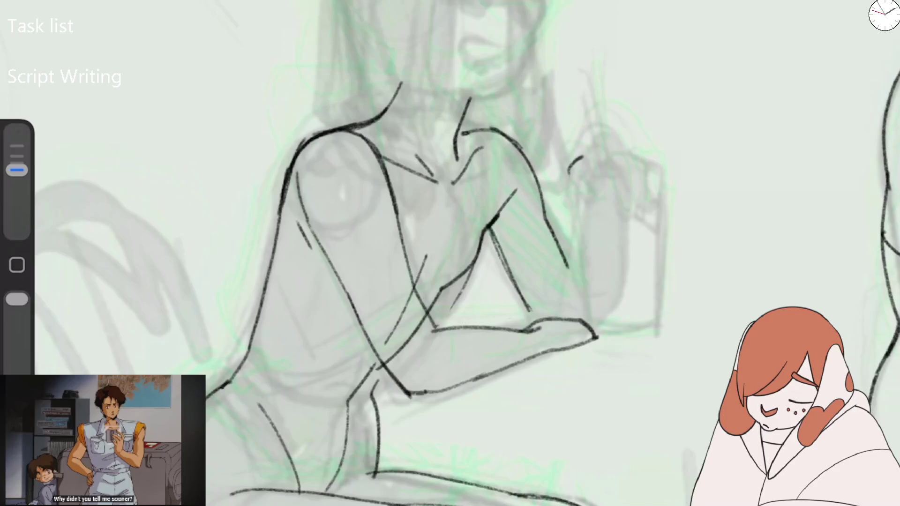
left_click_drag(590, 173, 594, 200)
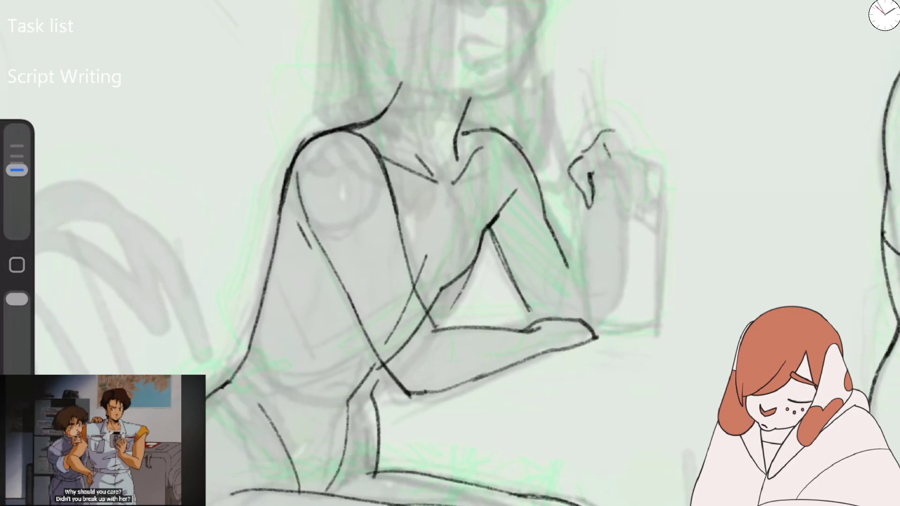
left_click(99, 271)
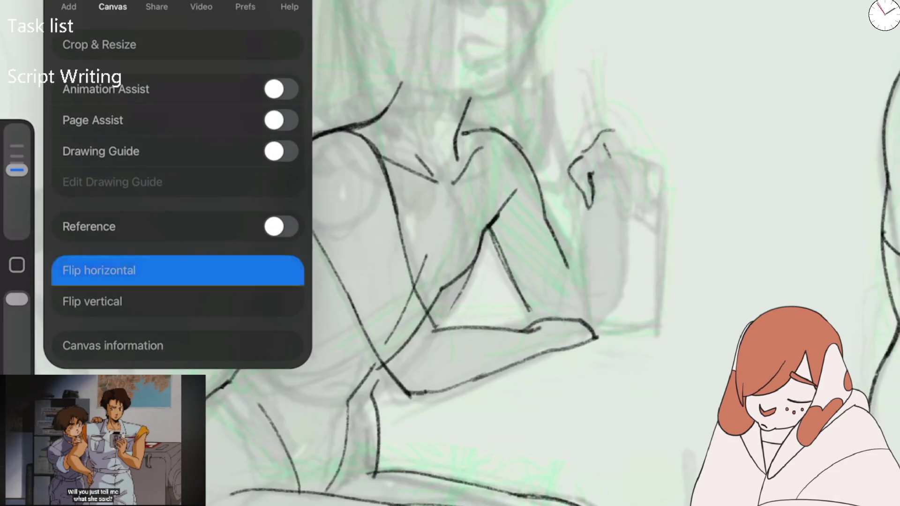
Ink the raised hand's outer edge, its lower outline and another finger line.
key("Escape")
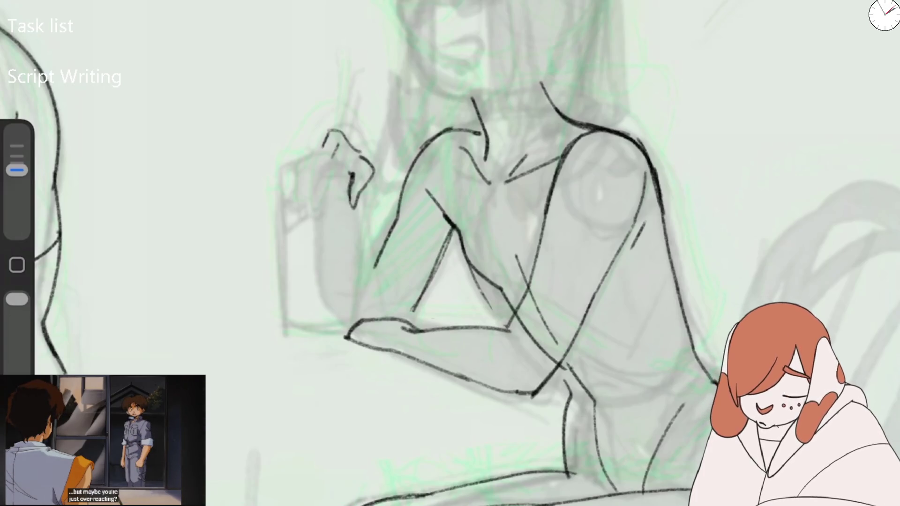
left_click_drag(318, 159, 314, 181)
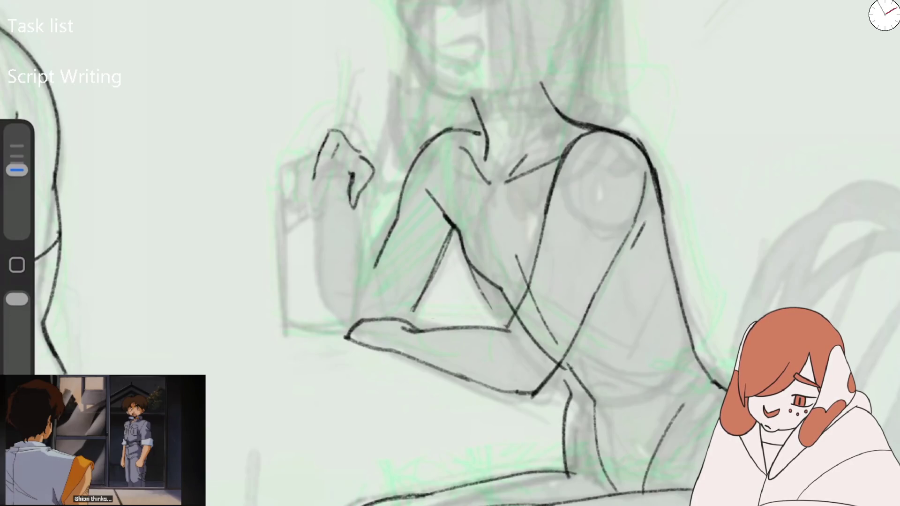
left_click_drag(328, 138, 293, 196)
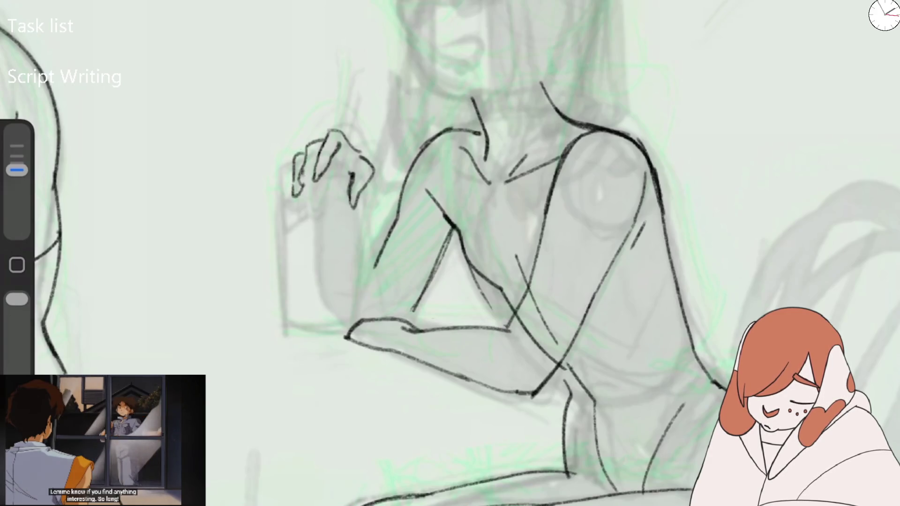
left_click_drag(289, 157, 283, 192)
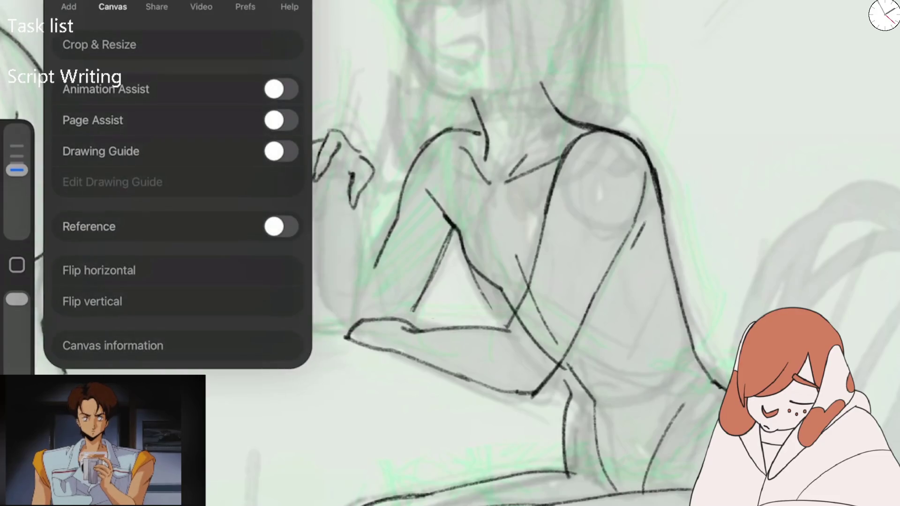
Flip the canvas back to normal orientation and ink the raised hand's fingertips.
left_click(99, 270)
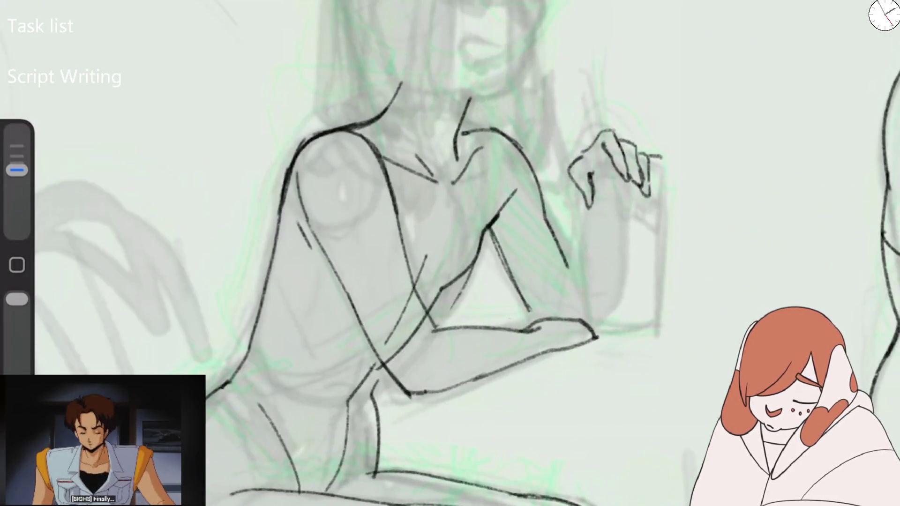
left_click_drag(642, 153, 654, 190)
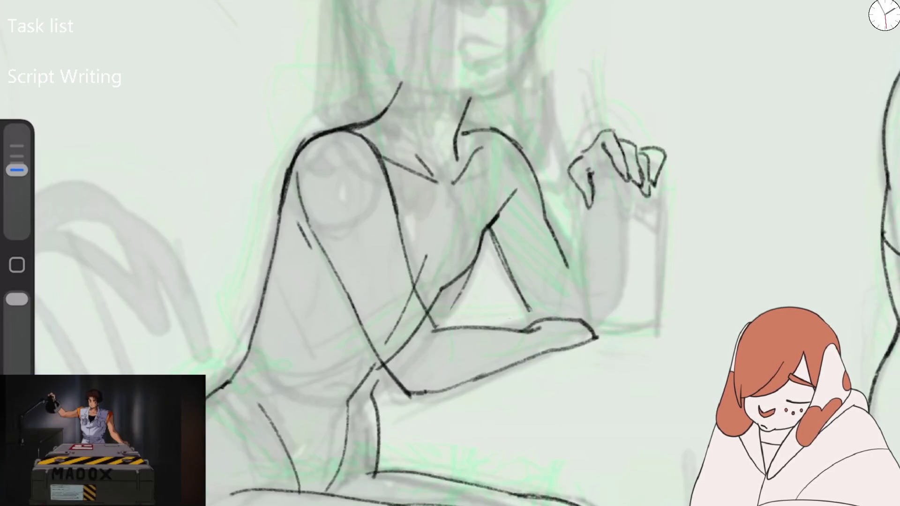
left_click_drag(16, 170, 17, 177)
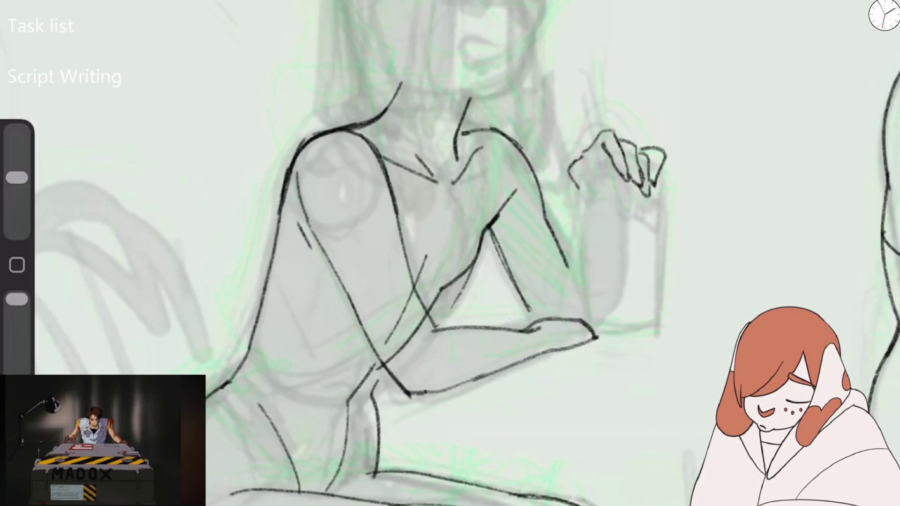
left_click_drag(17, 177, 17, 170)
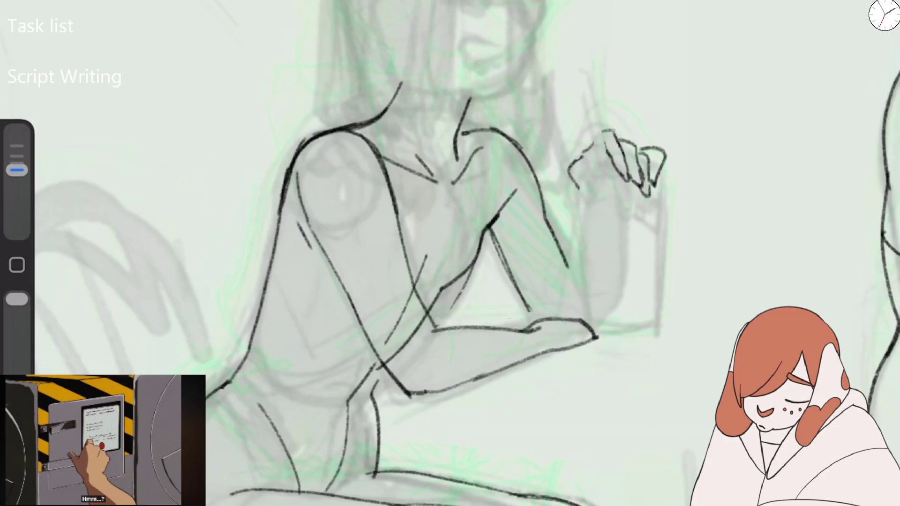
Outline both sides of the pencil held in the raised hand, undoing stray lines.
left_click_drag(577, 76, 599, 167)
scroll(450, 254, "down", 1)
key("ctrl+z")
left_click_drag(539, 133, 556, 201)
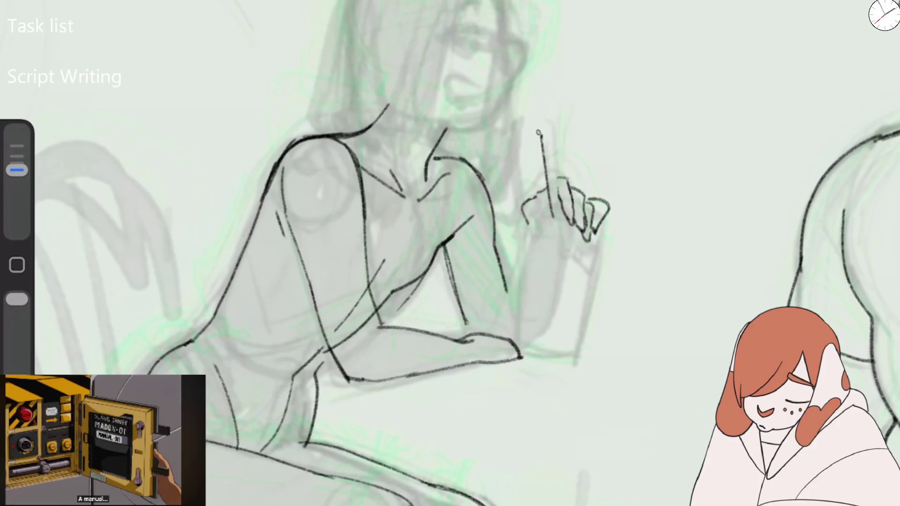
key("ctrl+z")
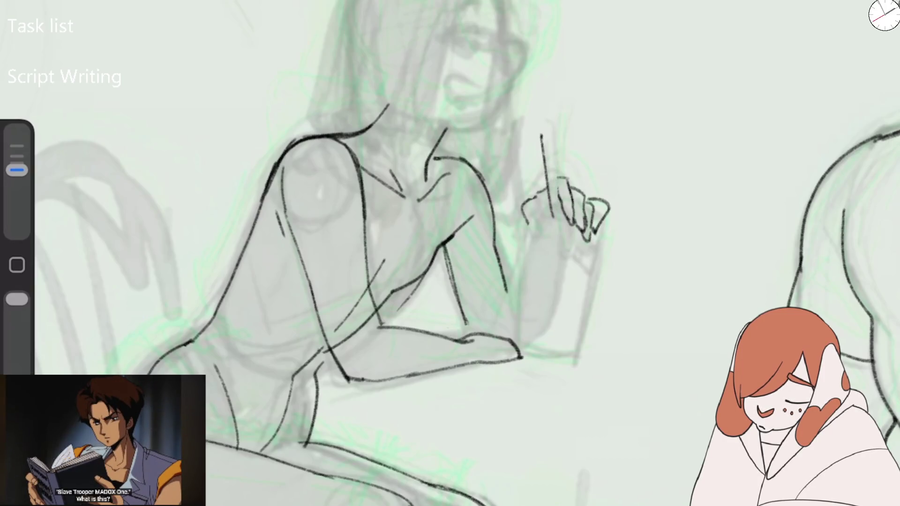
left_click_drag(558, 177, 565, 227)
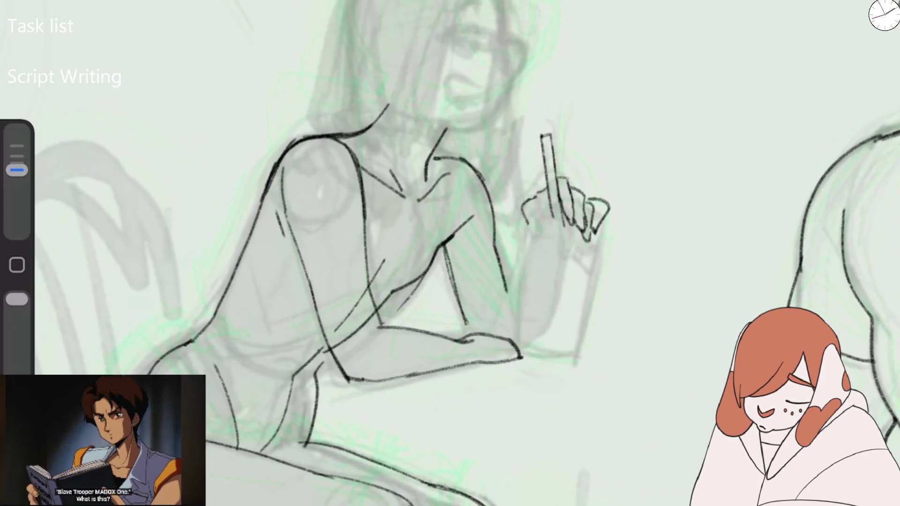
scroll(450, 253, "up", 3)
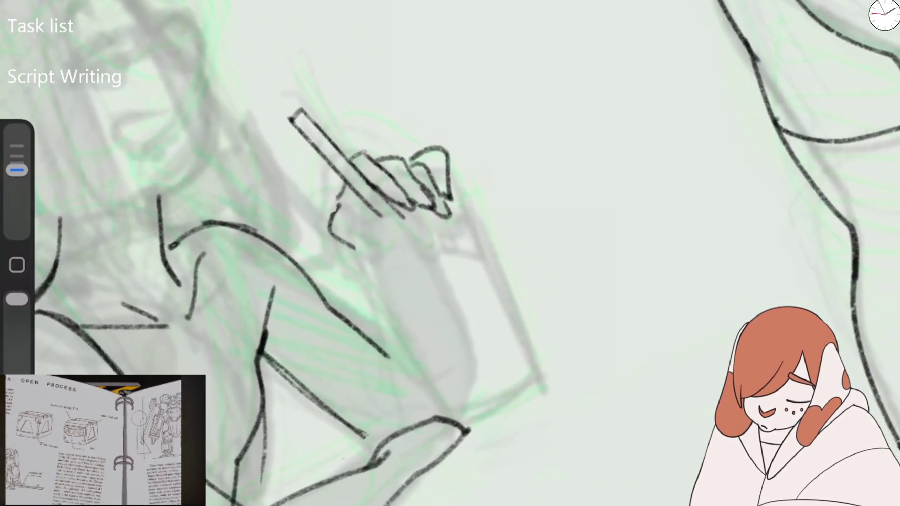
Ink the wrist, hand tip and long line below the wrist with a larger brush.
mouse_move(402, 209)
left_mouse_down()
mouse_move(349, 250)
mouse_move(422, 223)
left_mouse_up()
key("ctrl+z")
key("ctrl+z")
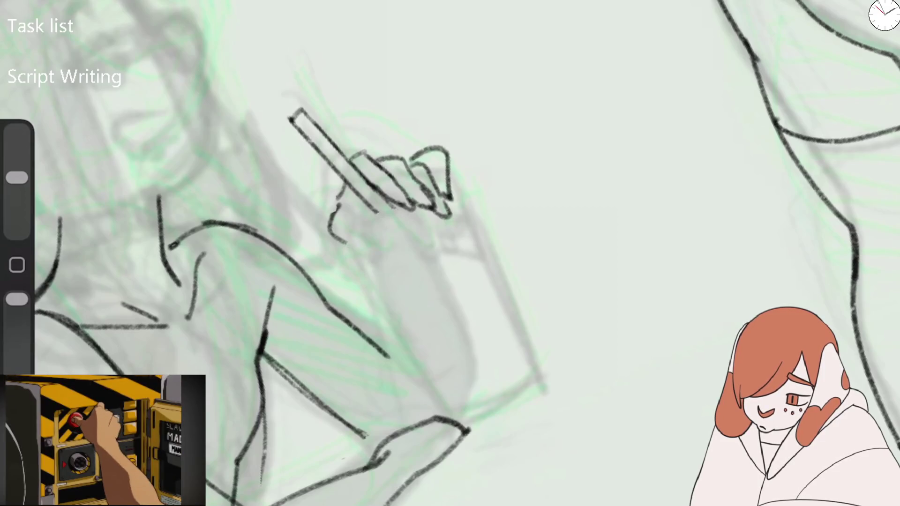
left_click_drag(17, 178, 17, 169)
left_click_drag(338, 247, 393, 206)
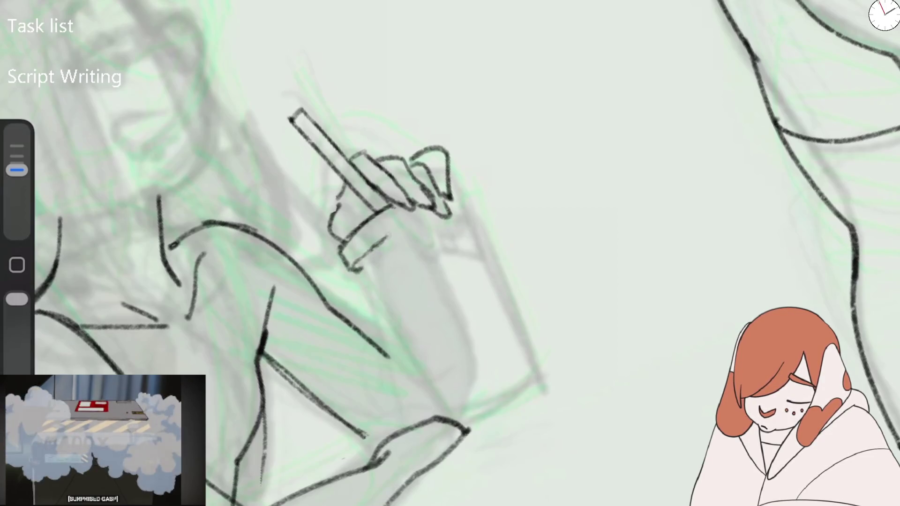
left_click_drag(443, 184, 462, 179)
mouse_move(347, 263)
left_mouse_down()
mouse_move(356, 216)
mouse_move(410, 347)
mouse_move(450, 349)
left_mouse_up()
Trace the cup's rim and right side on a rotated canvas, then add the straw and logo strokes.
scroll(450, 253, "down", 3)
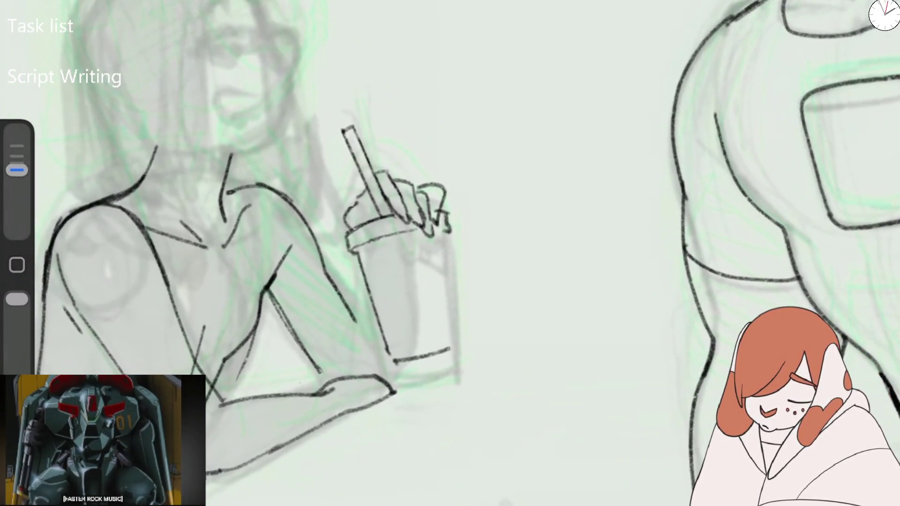
left_click_drag(448, 237, 463, 343)
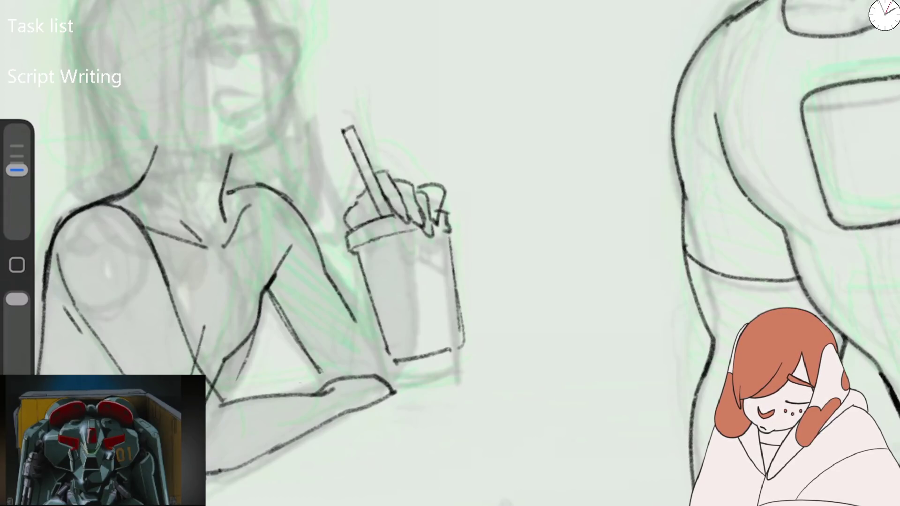
left_click_drag(408, 291, 347, 319)
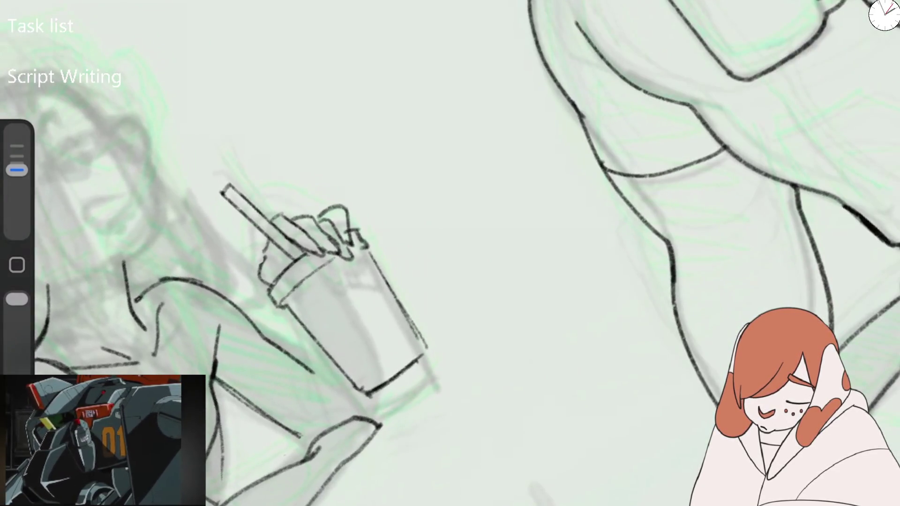
left_click_drag(354, 230, 425, 347)
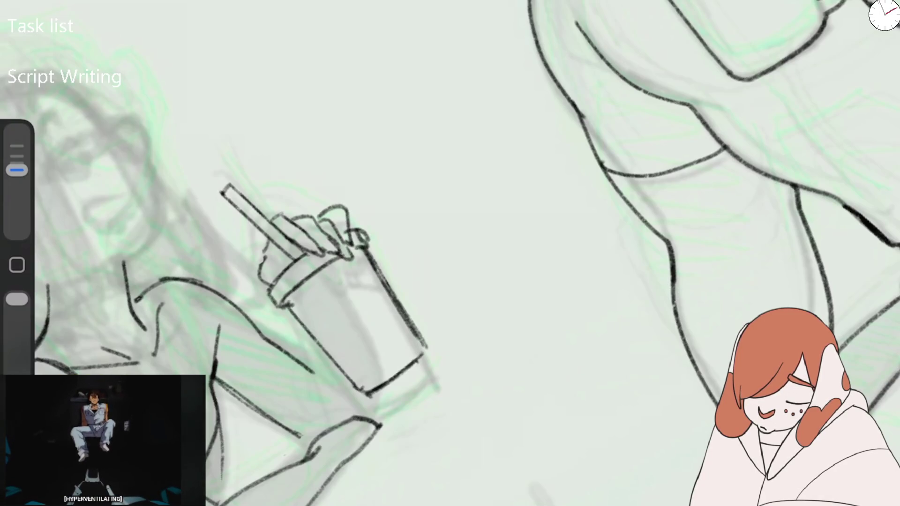
left_click_drag(328, 282, 408, 300)
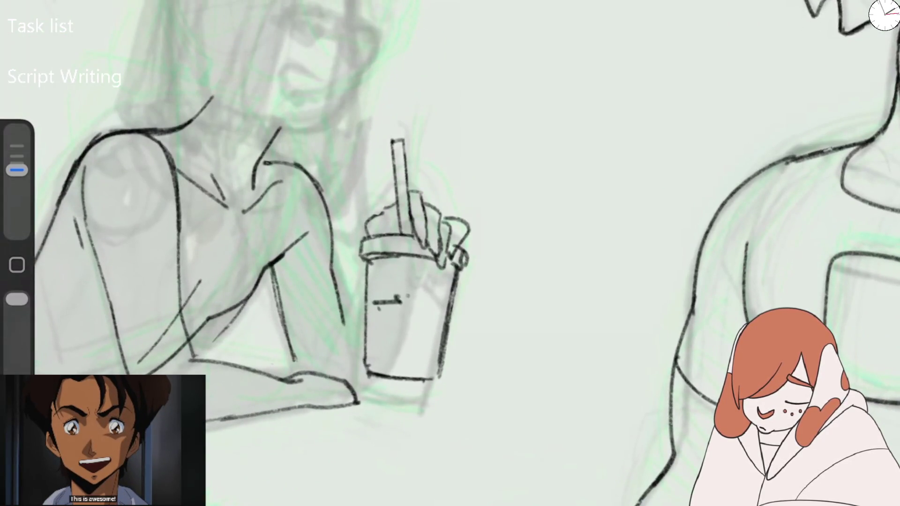
left_click_drag(375, 291, 402, 300)
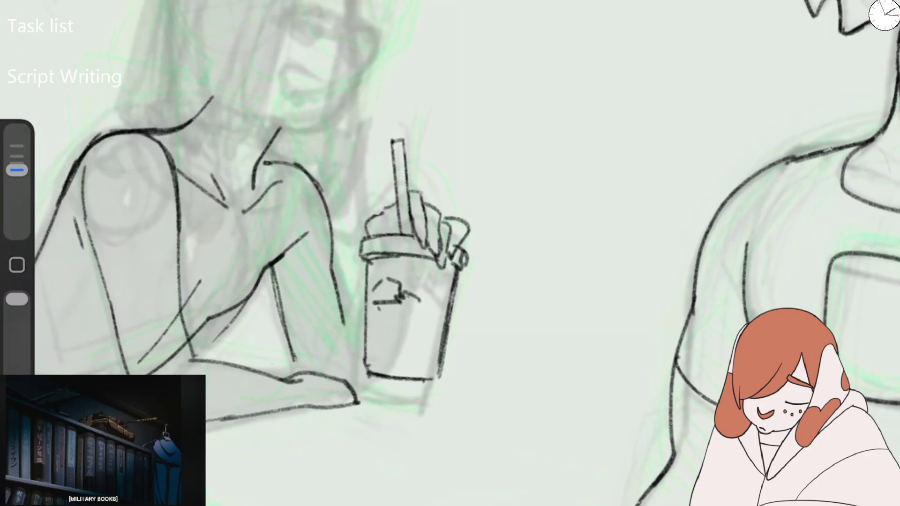
mouse_move(415, 259)
left_mouse_down()
mouse_move(419, 295)
mouse_move(443, 317)
left_mouse_up()
left_click_drag(374, 310, 387, 305)
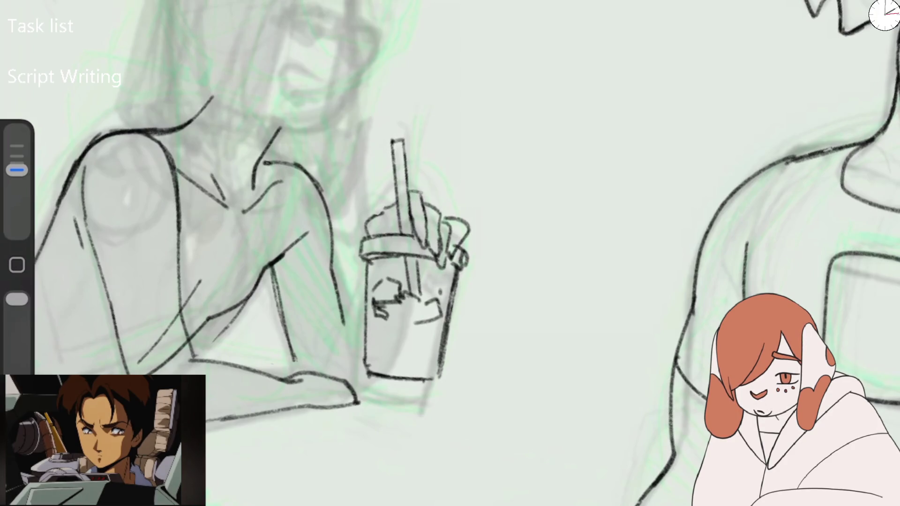
Pan the view to centre on the woman's arm and cup.
left_click_drag(413, 258, 525, 253)
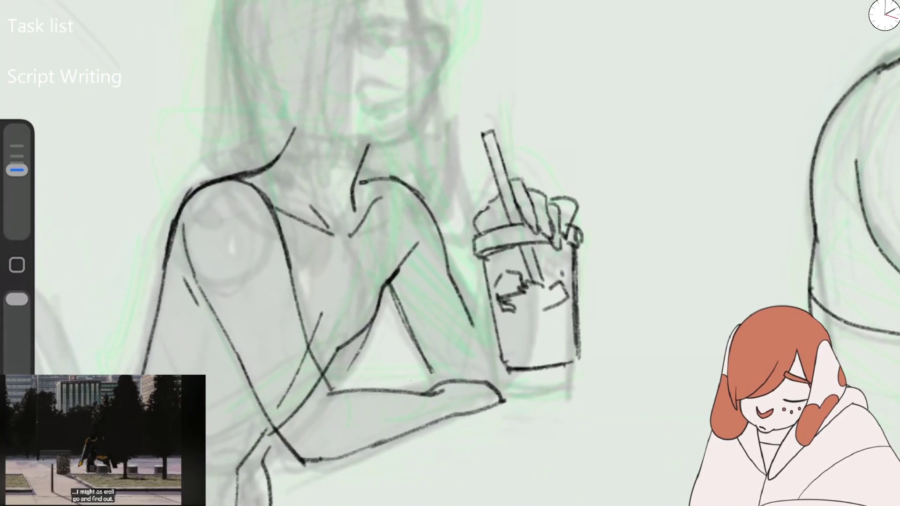
Ink the arm beside the cup, the line under the cup and the cup's right side.
scroll(450, 254, "down", 5)
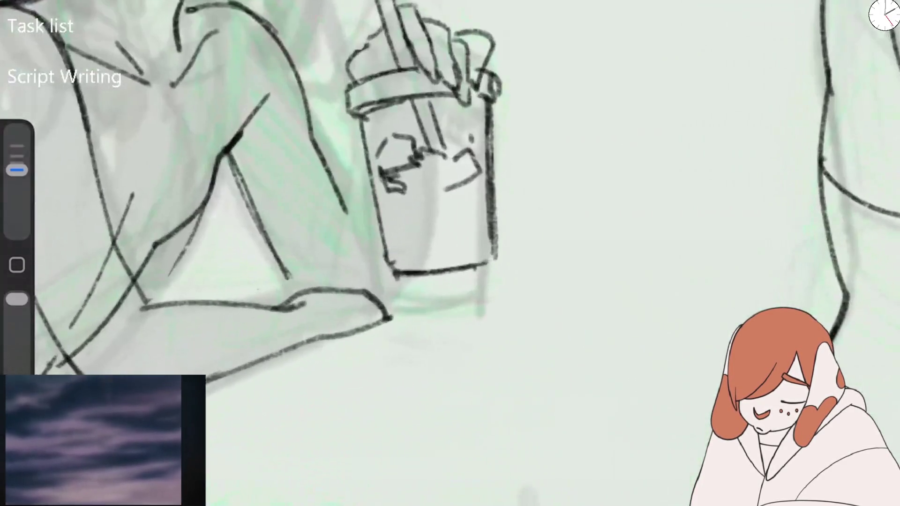
left_click_drag(368, 140, 348, 213)
mouse_move(404, 276)
left_mouse_down()
mouse_move(389, 319)
mouse_move(417, 313)
mouse_move(382, 320)
left_mouse_up()
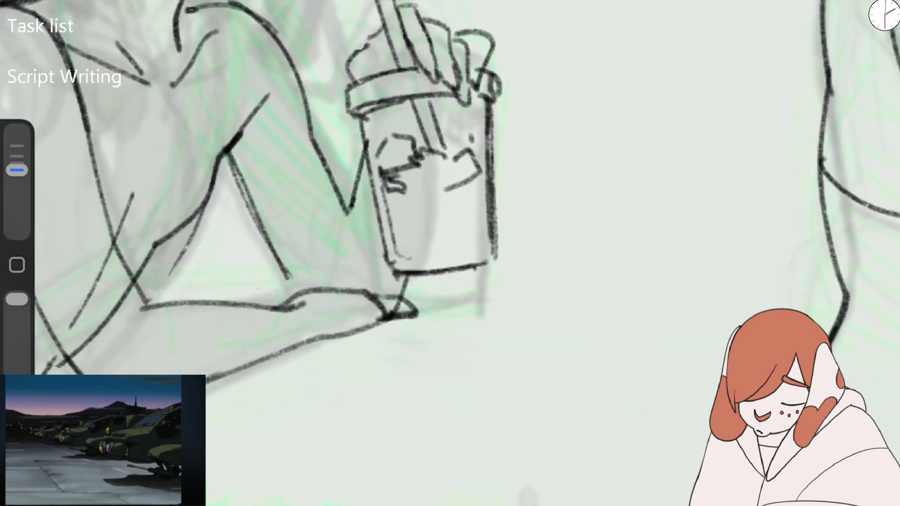
left_click_drag(475, 180, 478, 248)
scroll(450, 253, "down", 3)
scroll(450, 253, "up", 1)
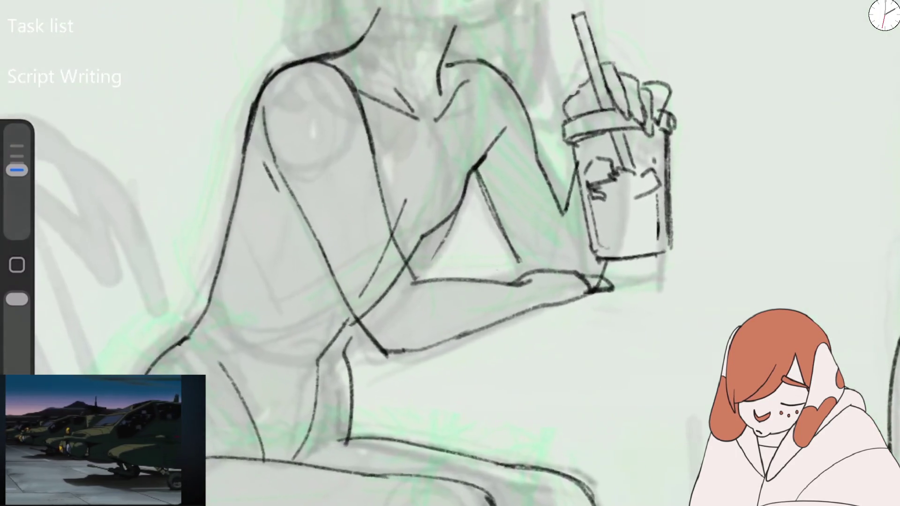
left_click_drag(363, 328, 339, 361)
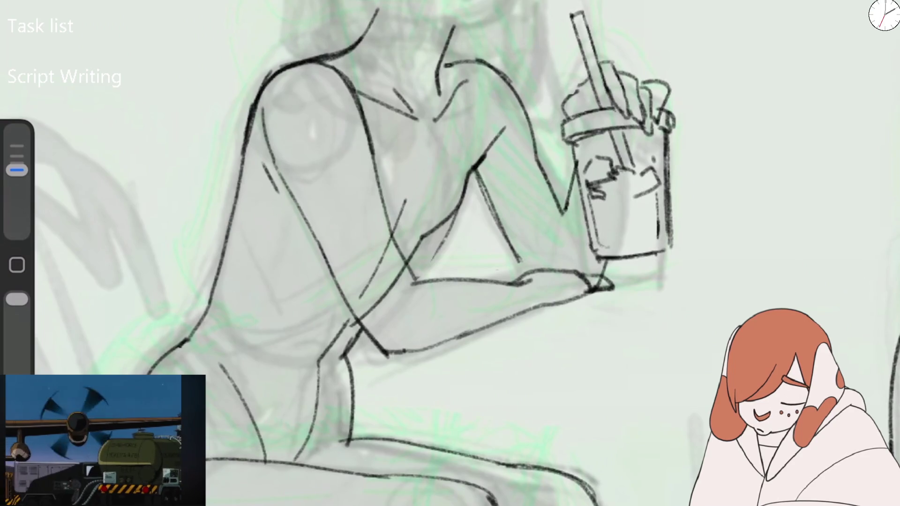
Erase stray sketch marks along the forearm, waist and lower torso.
mouse_move(372, 271)
left_mouse_down()
mouse_move(370, 313)
mouse_move(398, 277)
left_mouse_up()
left_click_drag(392, 235, 400, 256)
left_click_drag(455, 218, 431, 258)
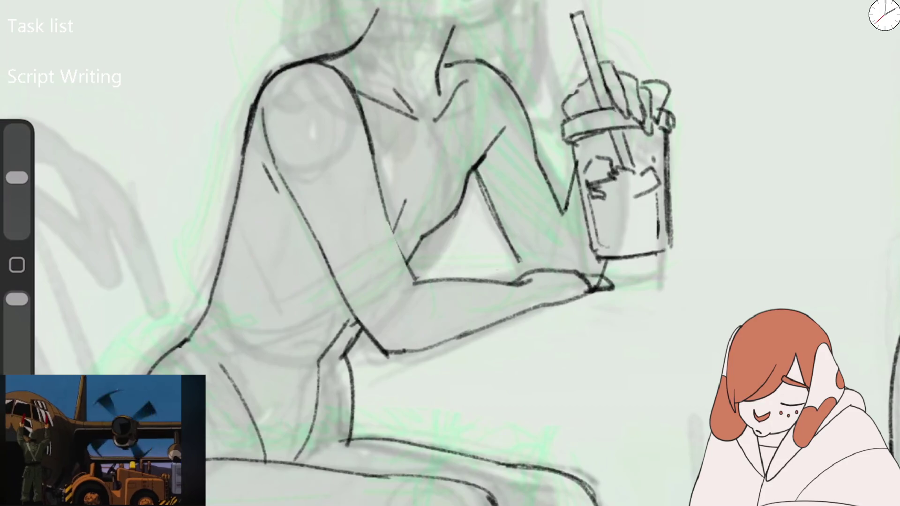
left_click_drag(356, 317, 321, 368)
left_click_drag(221, 364, 240, 395)
left_click_drag(317, 373, 300, 455)
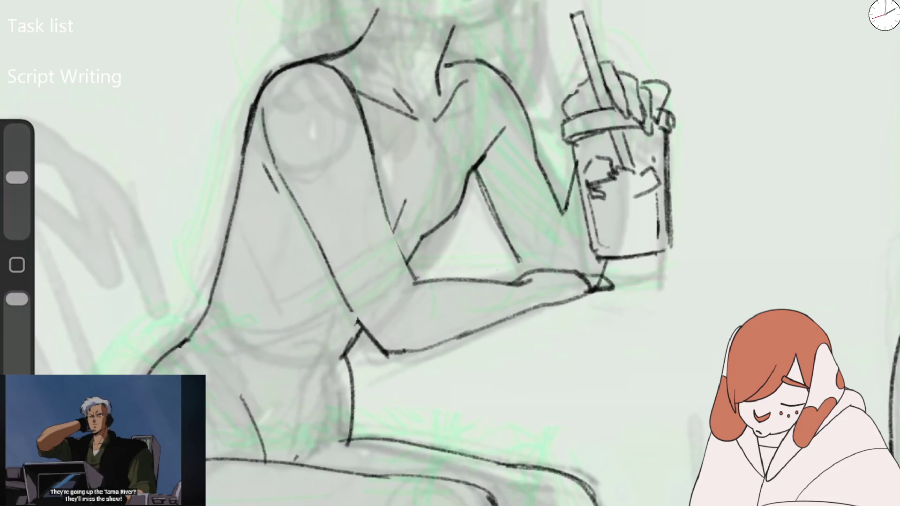
Darken the hip and thigh outline with a slightly bigger brush.
left_click_drag(16, 177, 17, 170)
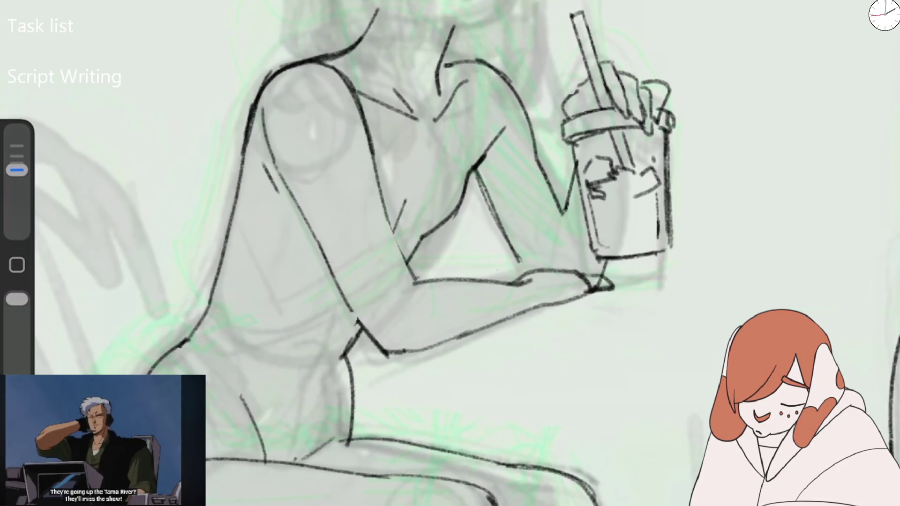
mouse_move(348, 388)
left_mouse_down()
mouse_move(347, 440)
mouse_move(341, 356)
left_mouse_up()
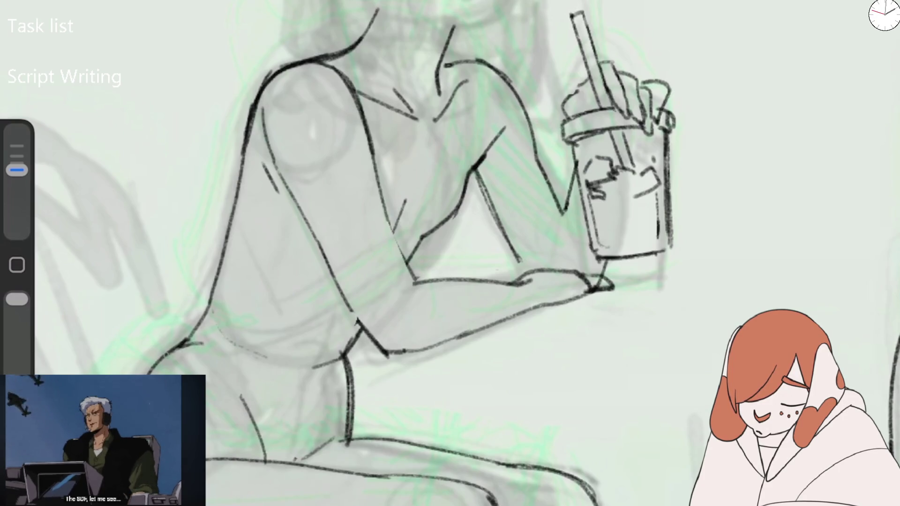
scroll(450, 254, "left", 5)
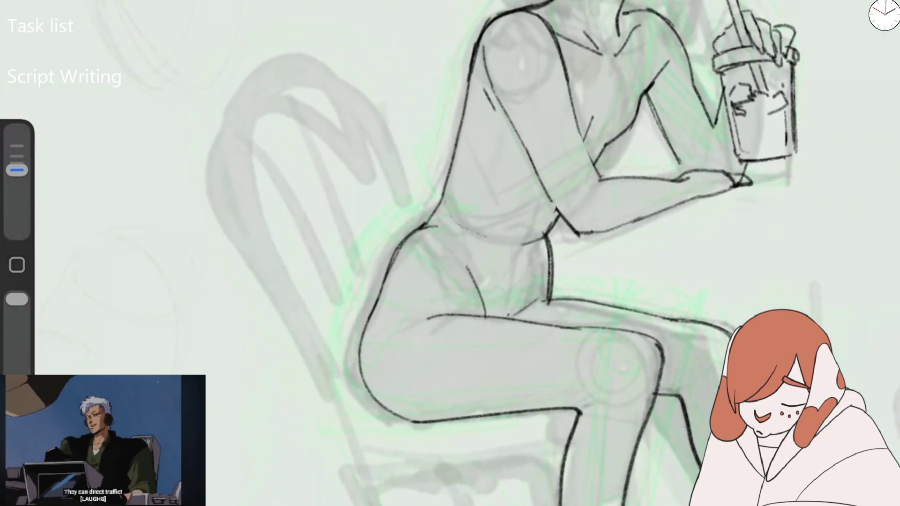
Redraw the hip outline with a bigger brush, undoing the curve below it.
key("ctrl+z")
left_click_drag(16, 177, 17, 170)
left_click_drag(412, 242, 385, 276)
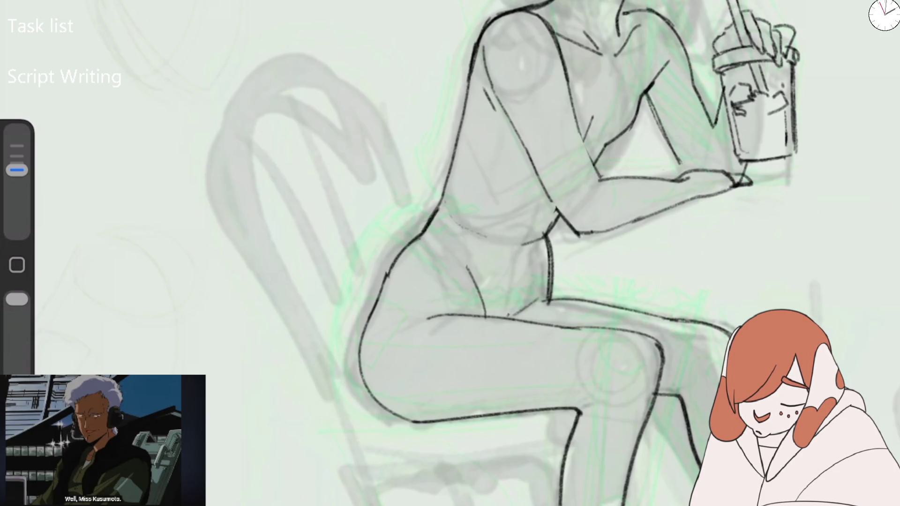
mouse_move(373, 298)
left_mouse_down()
mouse_move(287, 436)
mouse_move(277, 478)
left_mouse_up()
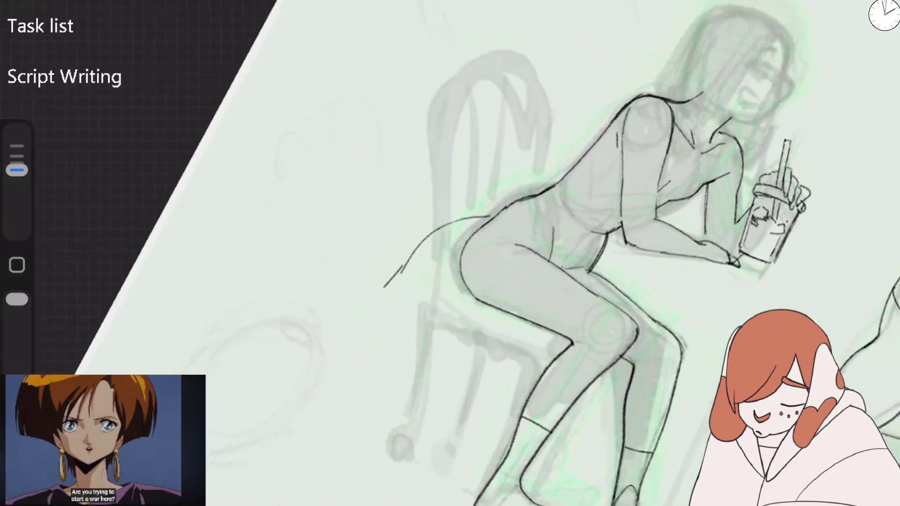
scroll(450, 253, "down", 3)
key("ctrl+z")
key("ctrl+z")
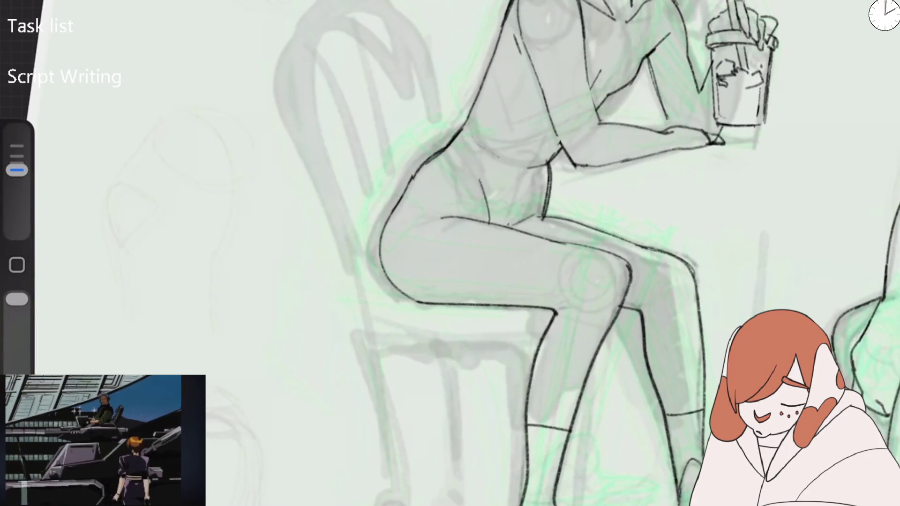
Draw long hair strands flowing down from the hip, undoing unwanted attempts.
left_click_drag(413, 176, 319, 436)
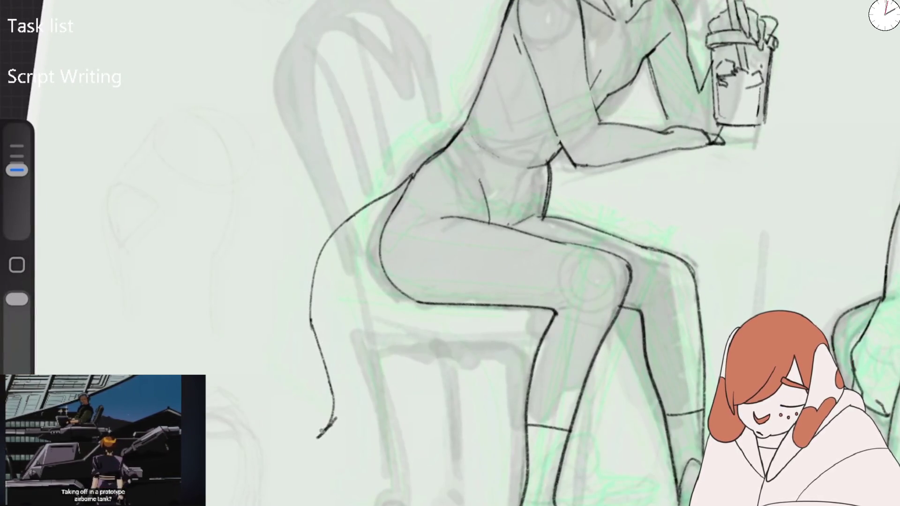
left_click_drag(382, 281, 335, 429)
left_click_drag(394, 324, 380, 279)
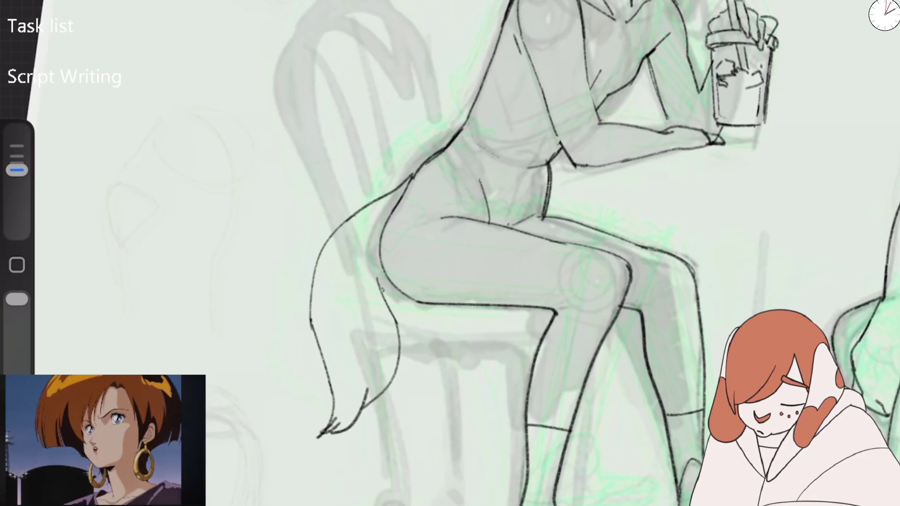
key("ctrl+z")
key("ctrl+z")
key("ctrl+z")
key("ctrl+z")
key("ctrl+z")
key("ctrl+z")
key("ctrl+z")
mouse_move(17, 170)
left_mouse_down()
mouse_move(17, 178)
mouse_move(17, 170)
left_mouse_up()
key("ctrl+z")
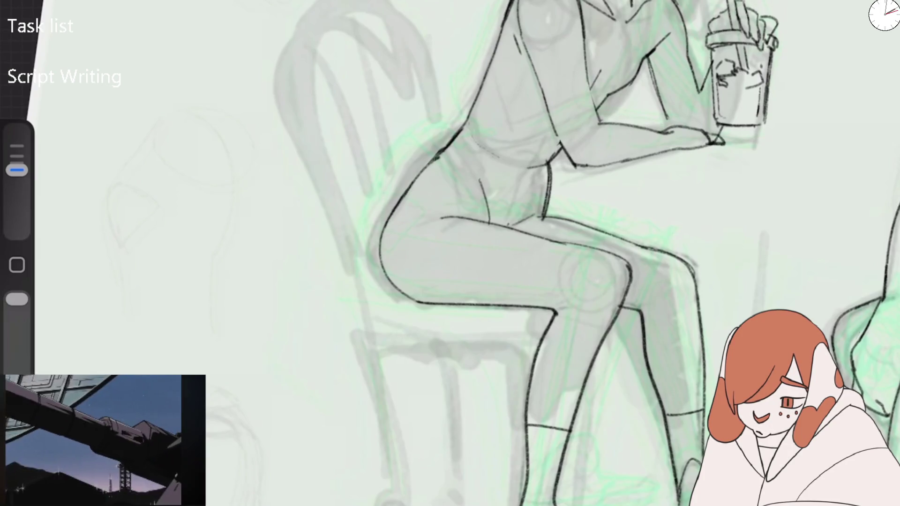
mouse_move(415, 173)
left_mouse_down()
mouse_move(323, 232)
mouse_move(352, 406)
mouse_move(300, 476)
mouse_move(340, 467)
mouse_move(399, 342)
mouse_move(414, 406)
left_mouse_up()
left_click_drag(372, 193, 335, 415)
scroll(525, 253, "down", 3)
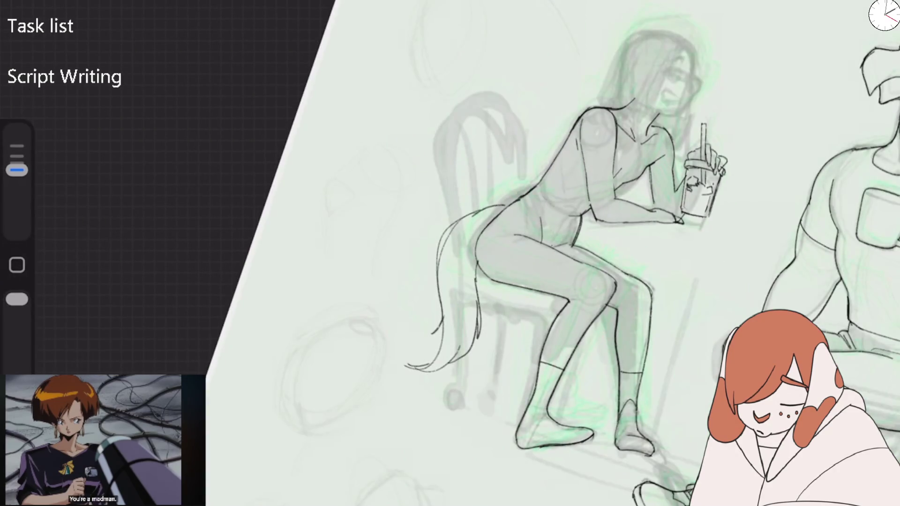
scroll(621, 175, "up", 5)
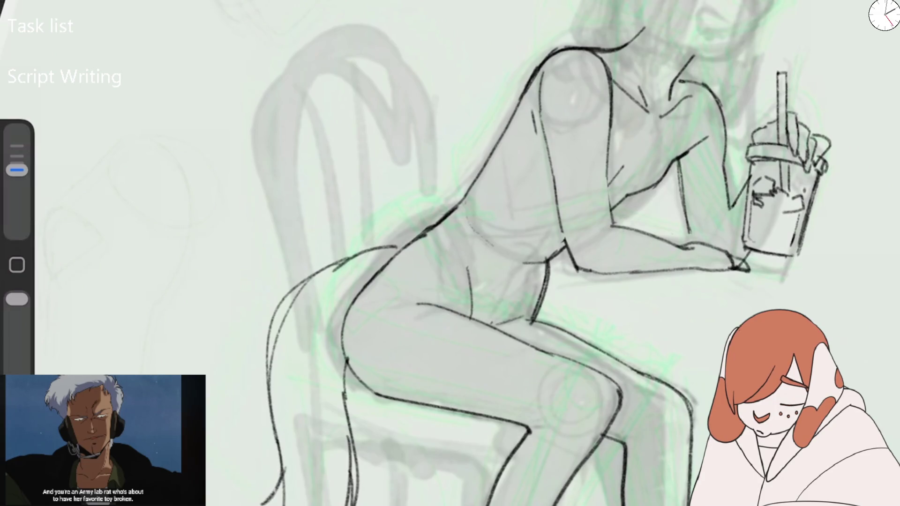
key("ctrl+z")
key("ctrl+z")
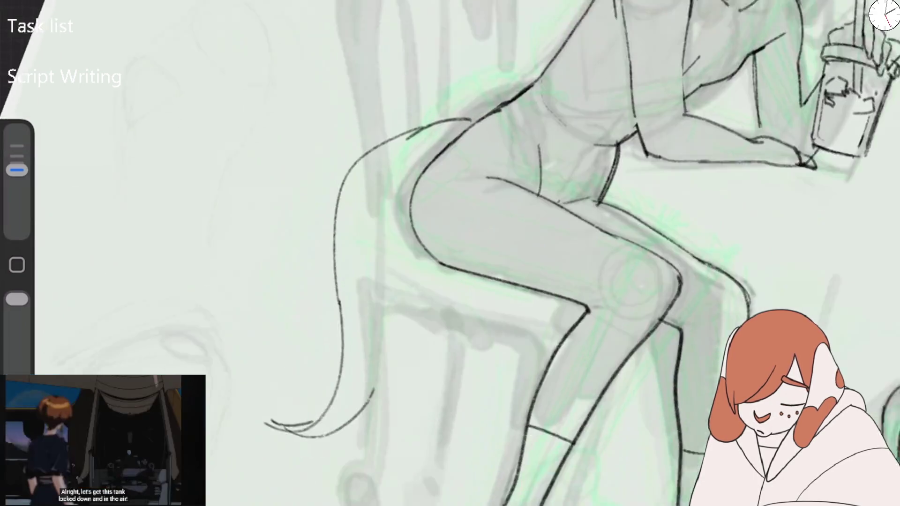
scroll(451, 253, "down", 5)
key("ctrl+z")
key("ctrl+z")
Ink the hair curving down the back, inner strands below the hip, and the top hair line.
mouse_move(490, 58)
left_mouse_down()
mouse_move(354, 371)
mouse_move(433, 415)
left_mouse_up()
left_click_drag(433, 385, 427, 167)
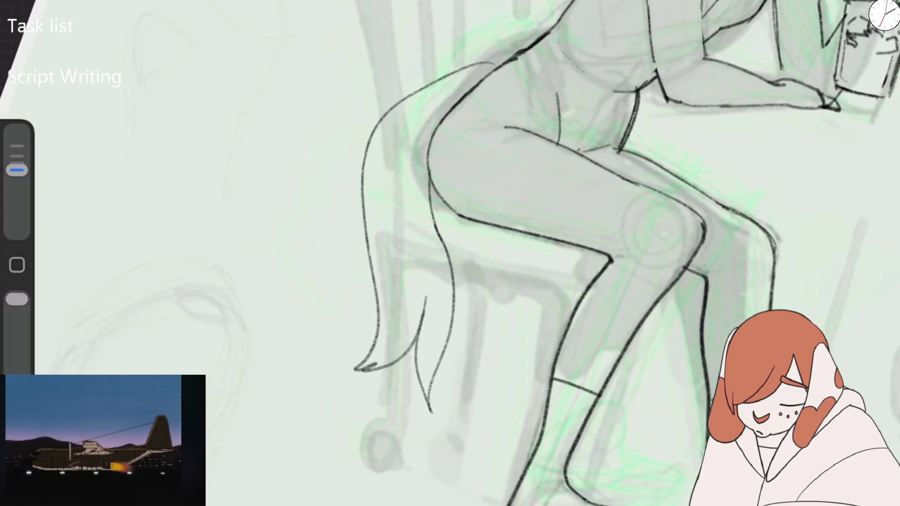
key("ctrl+z")
left_click_drag(436, 188, 474, 258)
left_click_drag(441, 226, 473, 257)
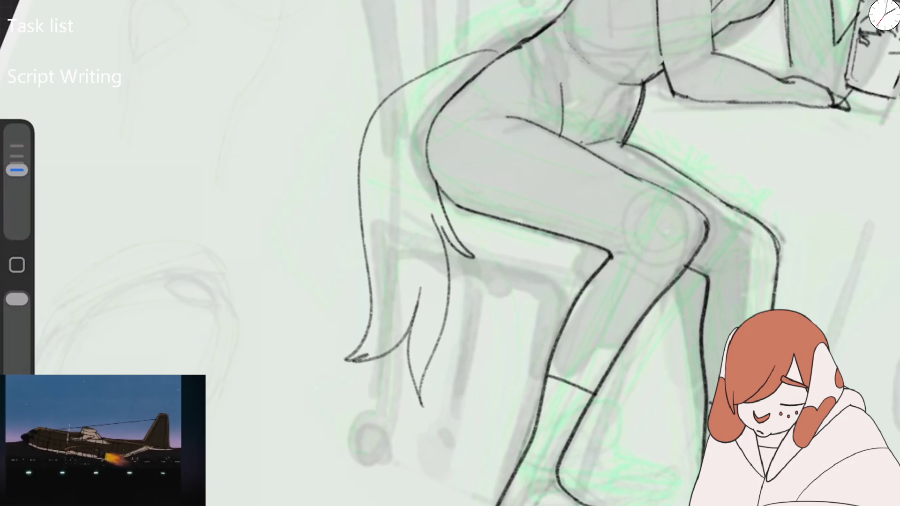
left_click_drag(443, 226, 448, 283)
scroll(585, 253, "up", 3)
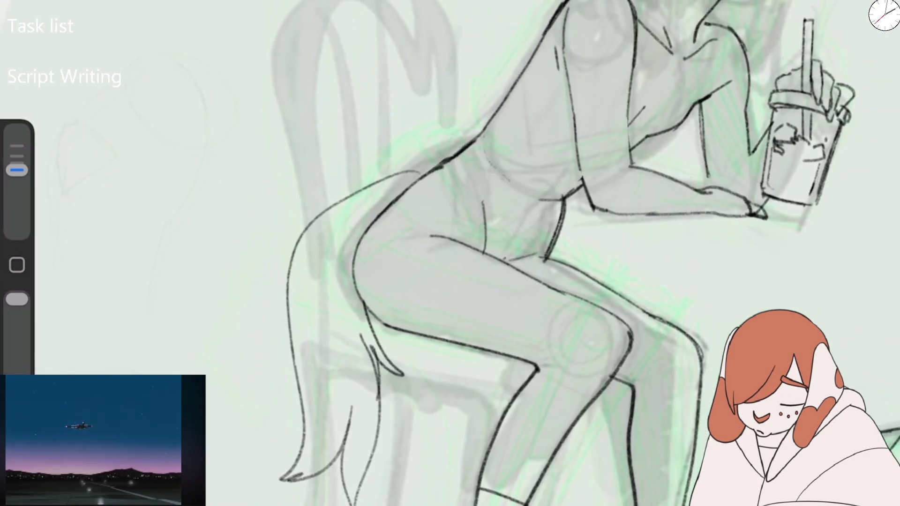
left_click_drag(324, 212, 419, 173)
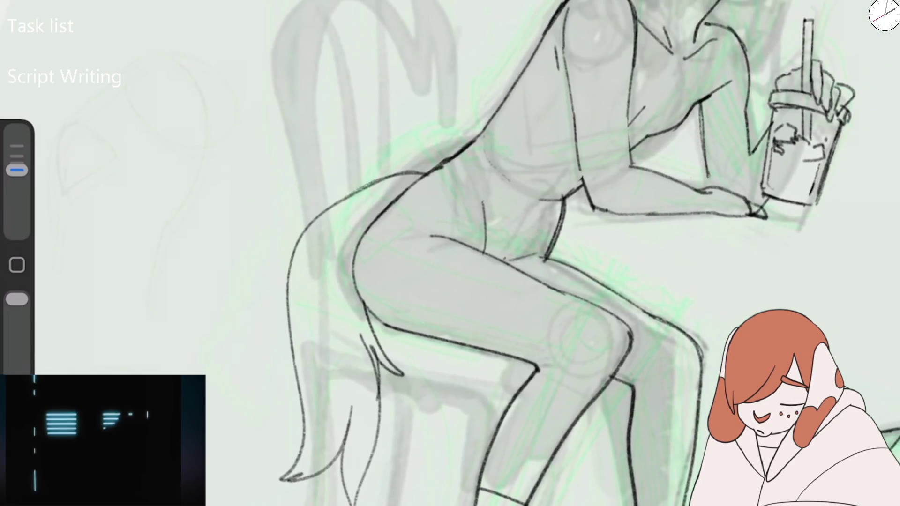
scroll(562, 254, "down", 2)
mouse_move(332, 45)
left_mouse_down()
mouse_move(381, 1)
mouse_move(324, 170)
mouse_move(334, 220)
left_mouse_up()
Outline the chair back's inner edges and right edge, undoing the arched loop.
left_click_drag(343, 133, 352, 209)
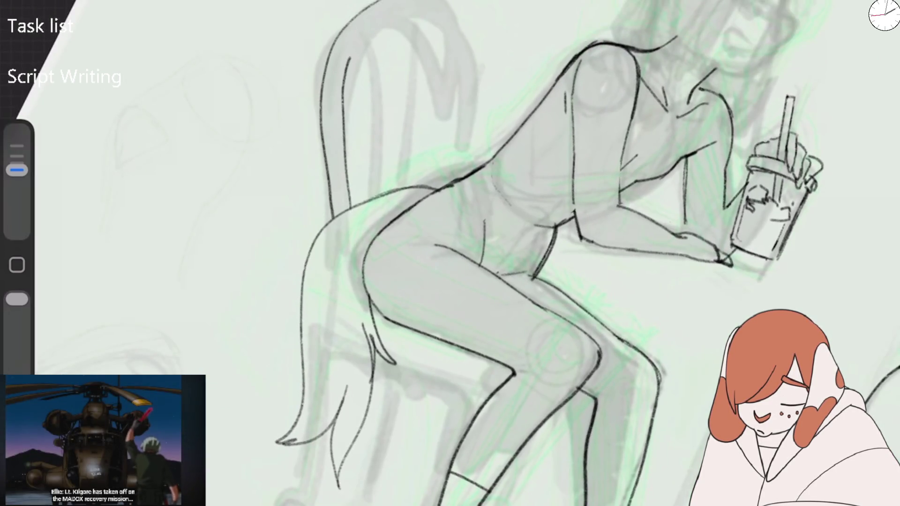
left_click_drag(367, 75, 374, 178)
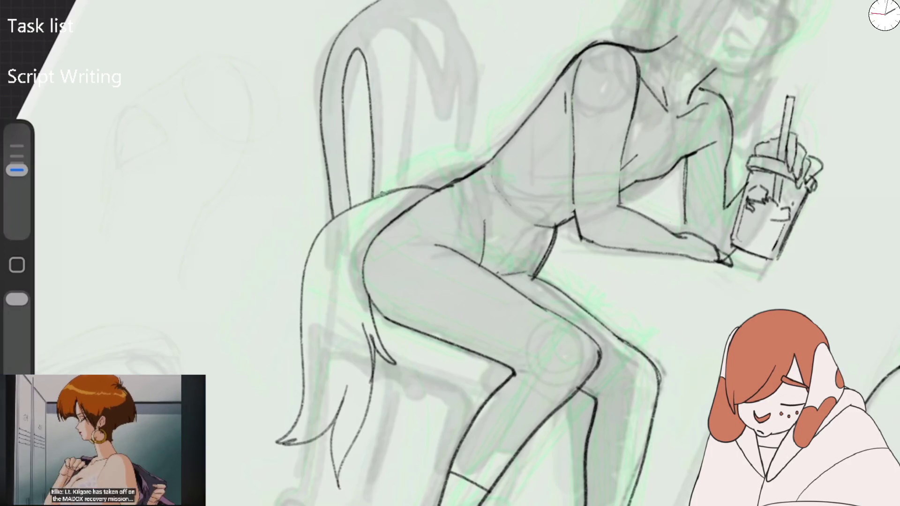
mouse_move(383, 76)
left_mouse_down()
mouse_move(377, 55)
mouse_move(407, 31)
mouse_move(430, 60)
mouse_move(415, 182)
left_mouse_up()
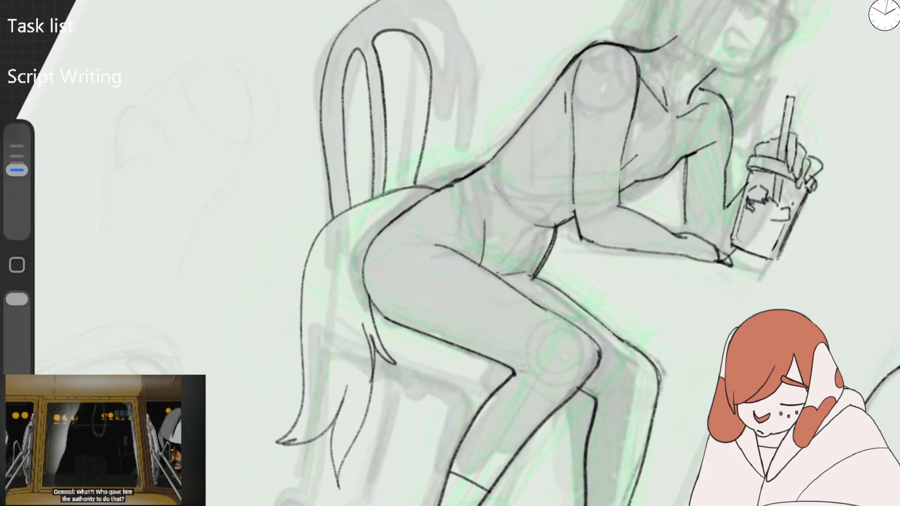
scroll(516, 253, "up", 3)
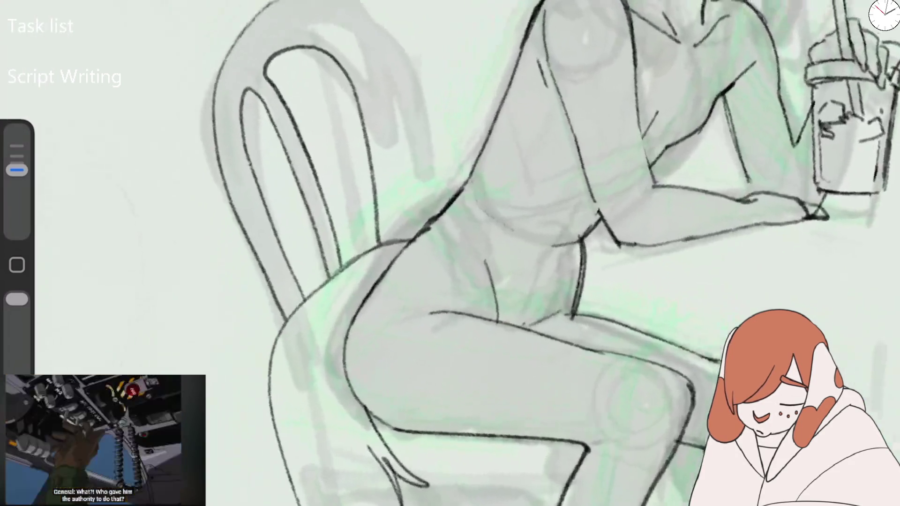
key("ctrl+z")
key("ctrl+z")
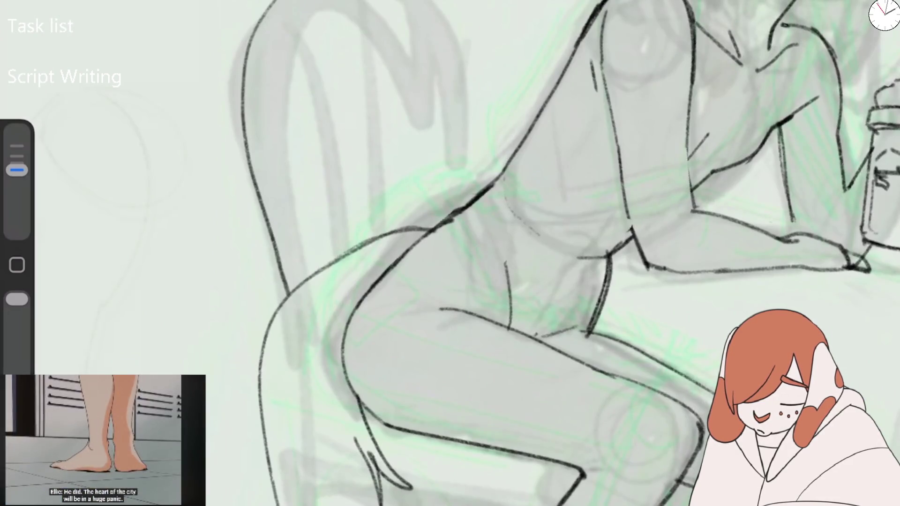
mouse_move(438, 3)
left_mouse_down()
mouse_move(467, 117)
mouse_move(461, 206)
left_mouse_up()
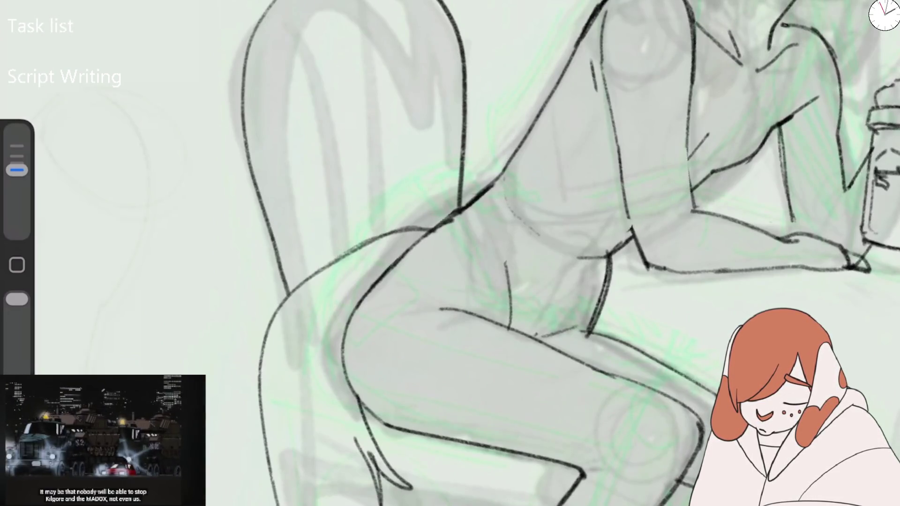
Try inking a wheeled chair leg and the seat edge, then undo the leg strokes.
scroll(516, 253, "down", 5)
mouse_move(323, 315)
left_mouse_down()
mouse_move(325, 389)
mouse_move(340, 417)
mouse_move(338, 408)
left_mouse_up()
left_click_drag(343, 322, 340, 403)
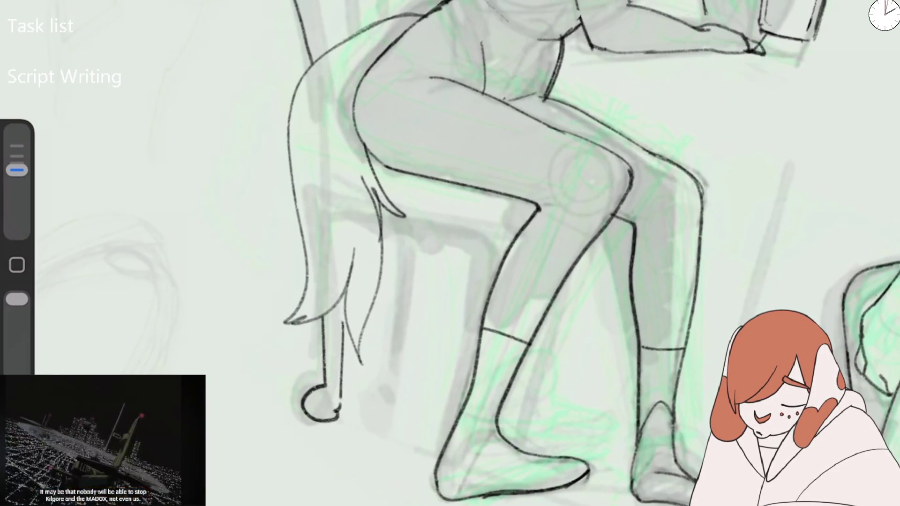
mouse_move(378, 223)
left_mouse_down()
mouse_move(425, 241)
mouse_move(469, 352)
mouse_move(441, 434)
mouse_move(450, 464)
left_mouse_up()
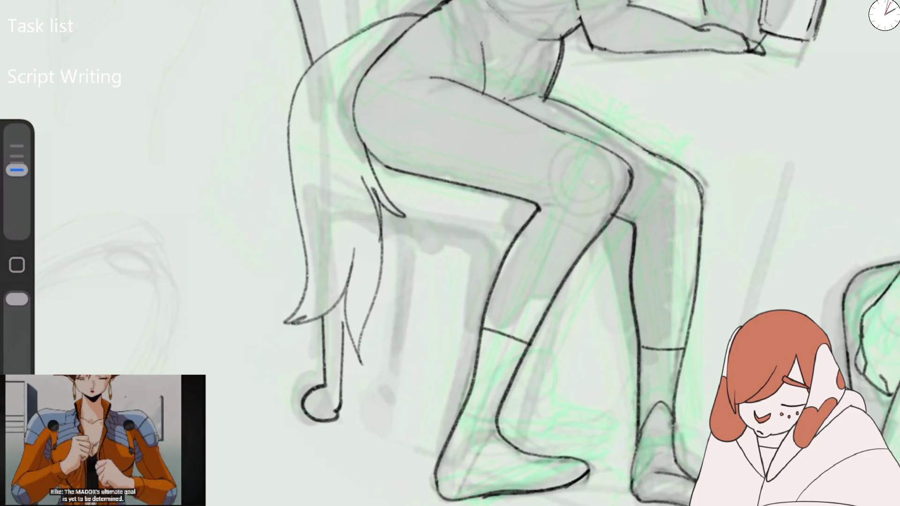
key("ctrl+z")
key("ctrl+z")
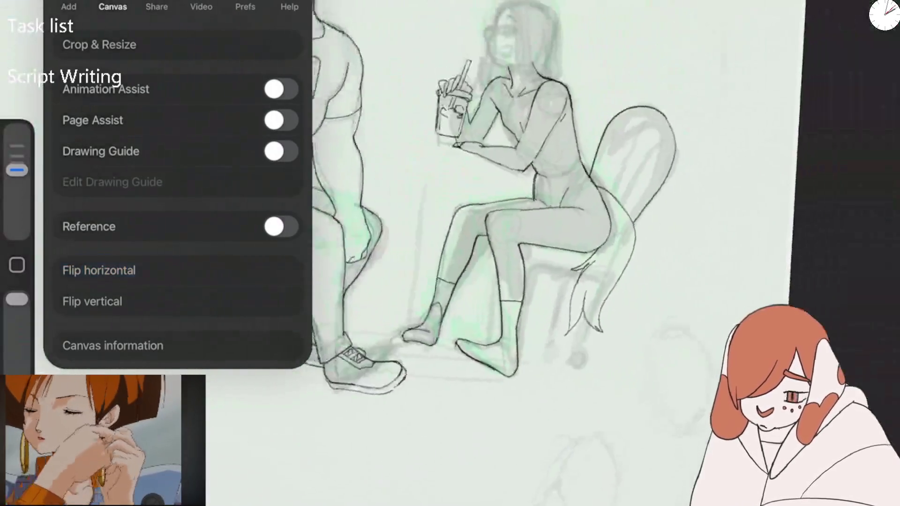
Ink a chair leg, the back leg's two sides and the chair seat edge.
scroll(469, 235, "up", 5)
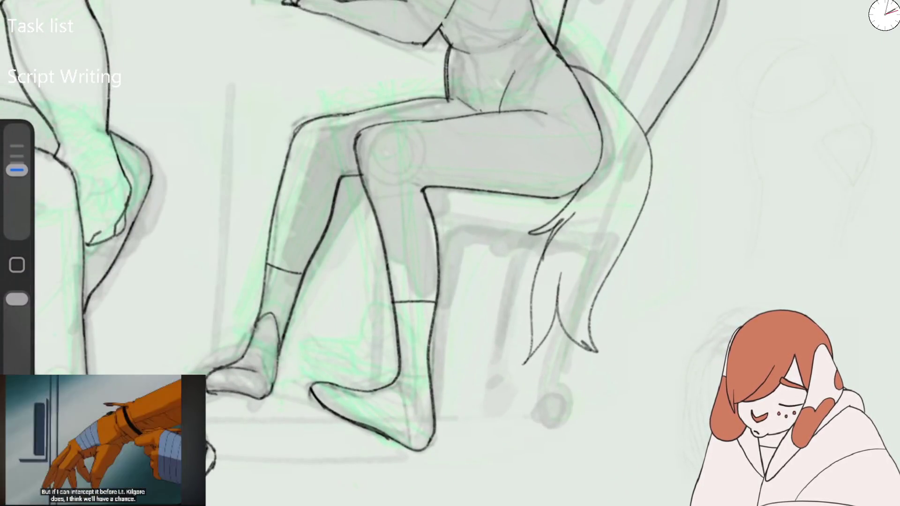
left_click_drag(363, 180, 376, 357)
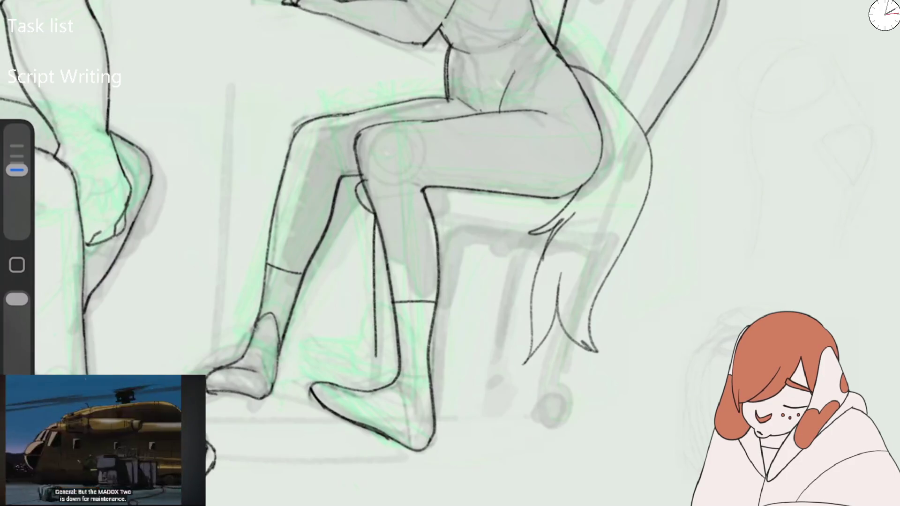
key("ctrl+z")
key("ctrl+z")
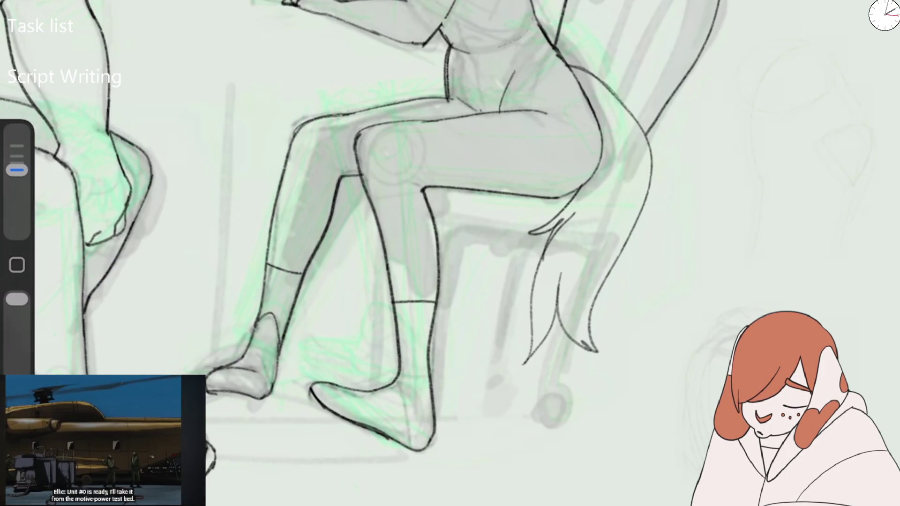
left_click_drag(382, 233, 385, 359)
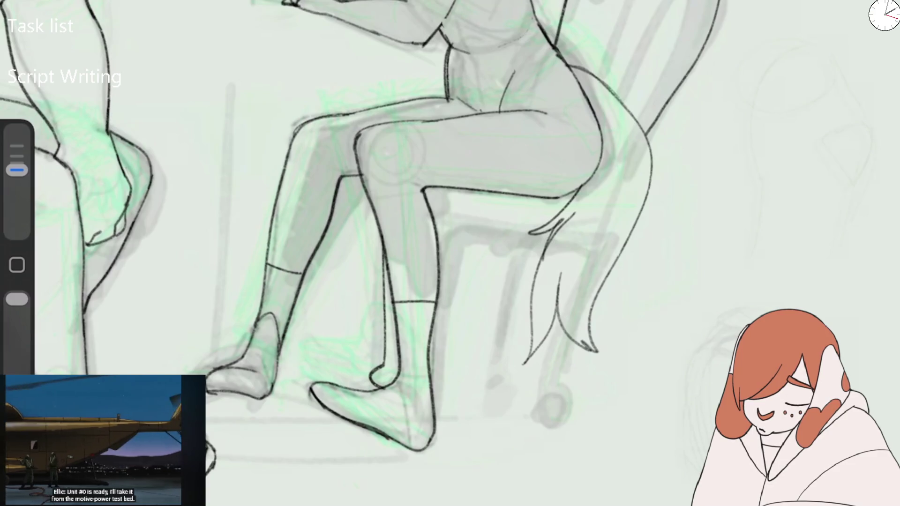
mouse_move(439, 404)
left_mouse_down()
mouse_move(469, 230)
mouse_move(544, 238)
left_mouse_up()
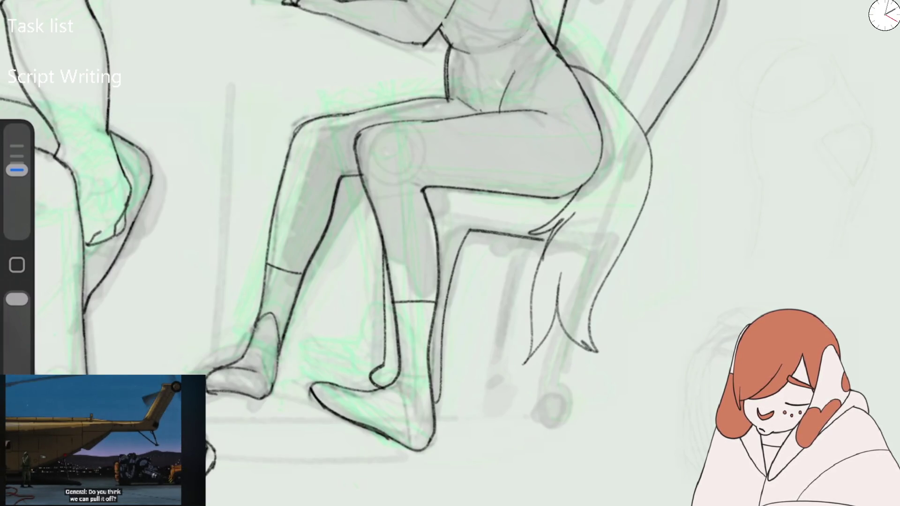
left_click_drag(558, 343, 571, 414)
left_click_drag(561, 327, 544, 418)
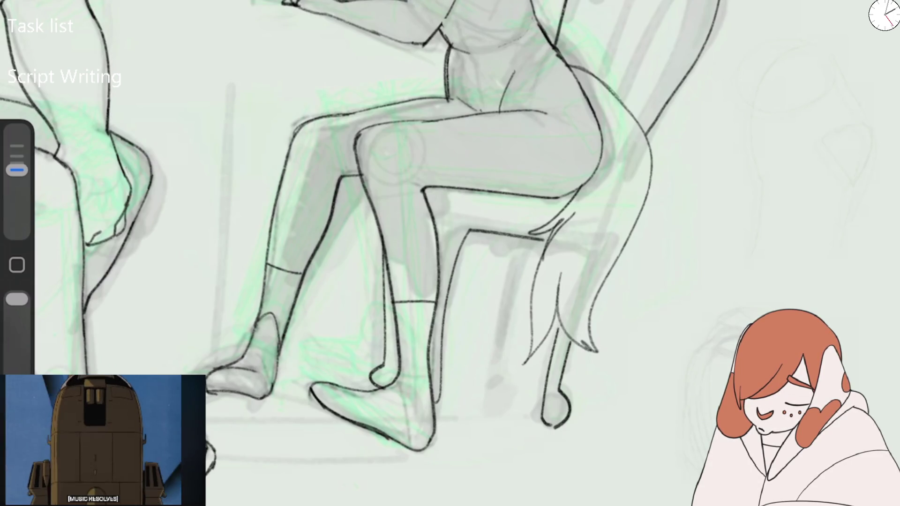
scroll(450, 253, "up", 3)
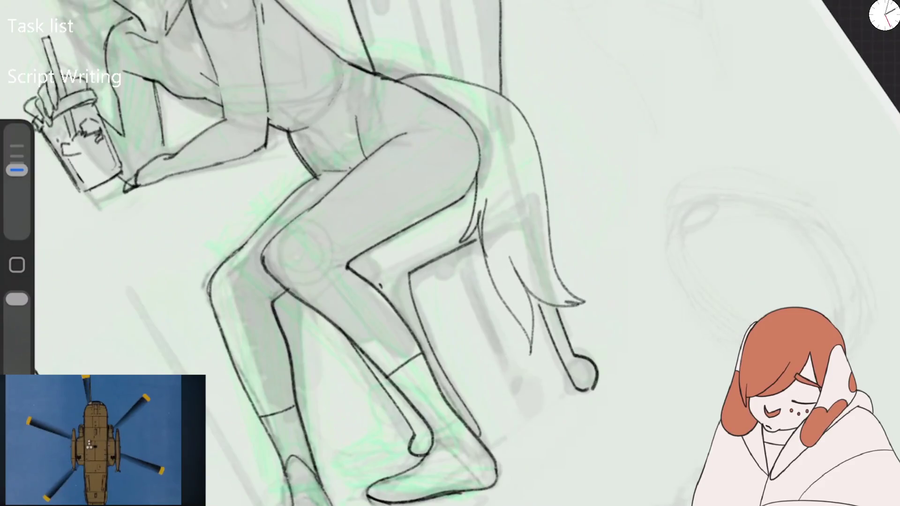
left_click_drag(448, 248, 390, 280)
left_click_drag(431, 220, 347, 266)
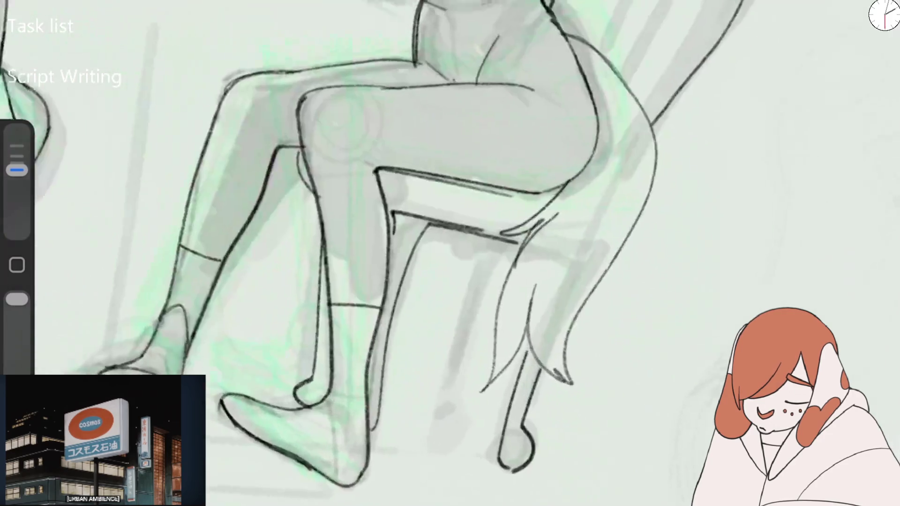
Erase stray lines and the small curl near the knee and toe.
scroll(450, 253, "up", 3)
left_click_drag(17, 170, 17, 177)
left_click_drag(260, 162, 284, 206)
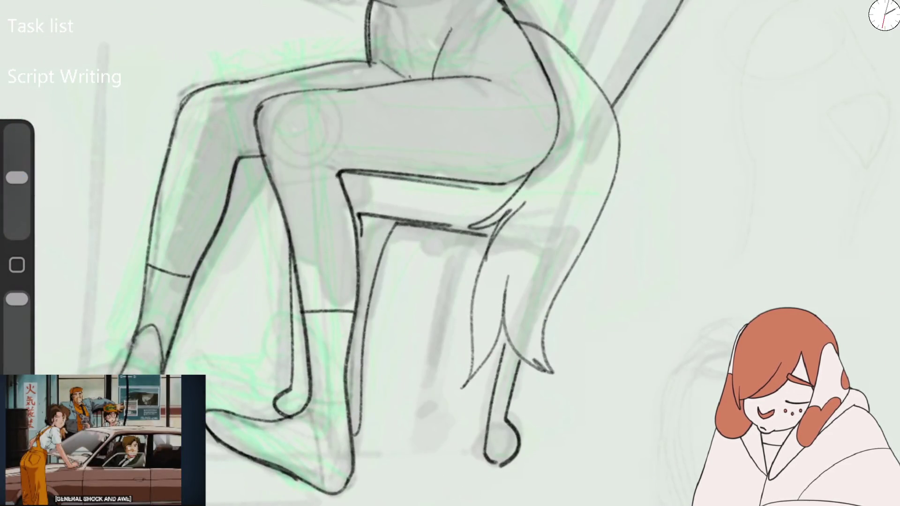
left_click_drag(291, 267, 281, 413)
left_click_drag(287, 248, 288, 277)
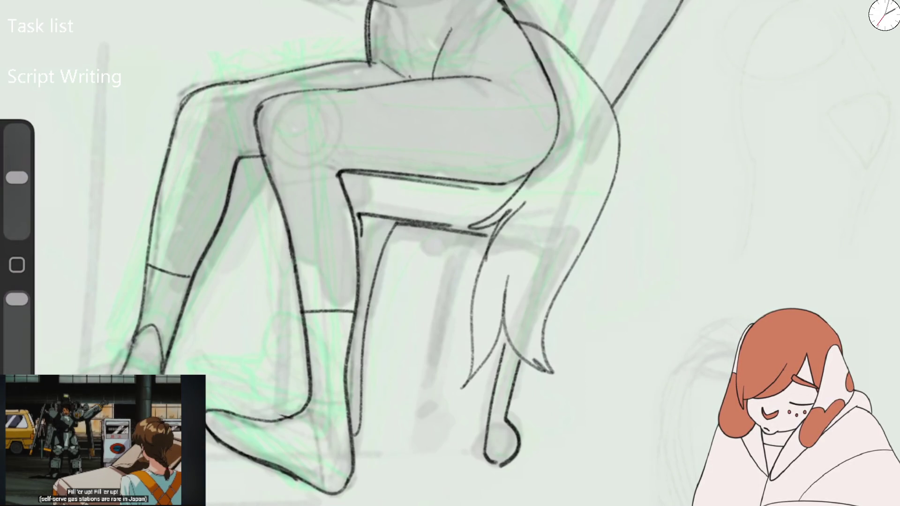
Draw a vertical line inside the leg and rework the foot's heel strokes.
left_click_drag(288, 221, 285, 251)
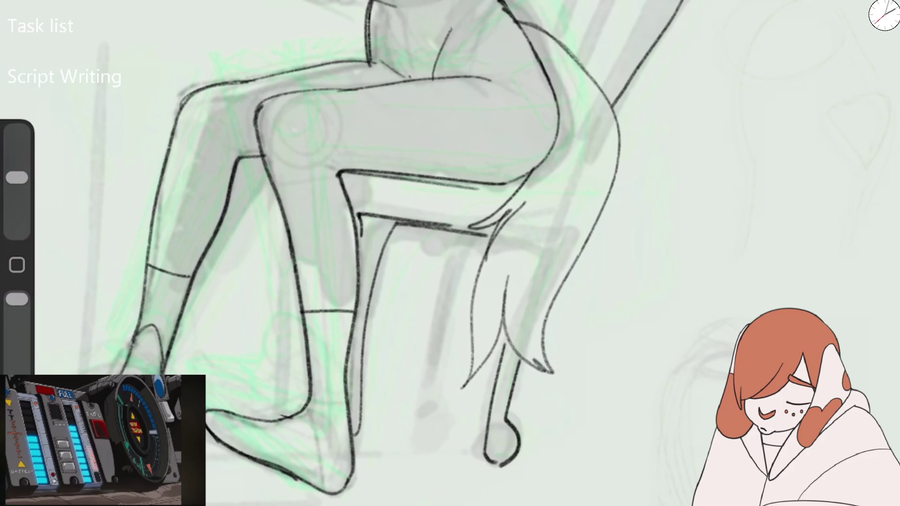
left_click_drag(17, 178, 17, 169)
mouse_move(284, 220)
left_mouse_down()
mouse_move(276, 354)
mouse_move(256, 404)
mouse_move(277, 414)
mouse_move(287, 399)
left_mouse_up()
mouse_move(294, 285)
left_mouse_down()
mouse_move(284, 403)
mouse_move(269, 372)
mouse_move(275, 412)
left_mouse_up()
key("e")
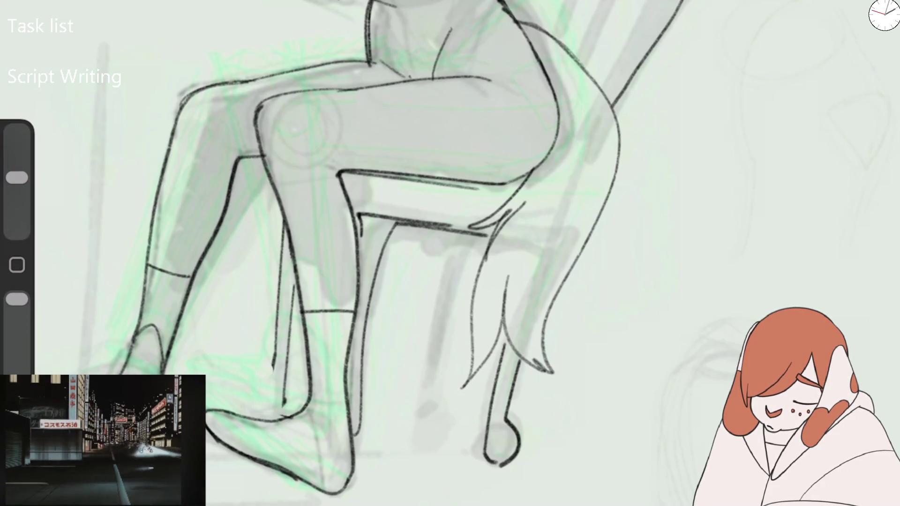
left_click_drag(16, 177, 16, 170)
left_click_drag(267, 362, 282, 415)
key("ctrl+z")
left_click_drag(272, 358, 283, 405)
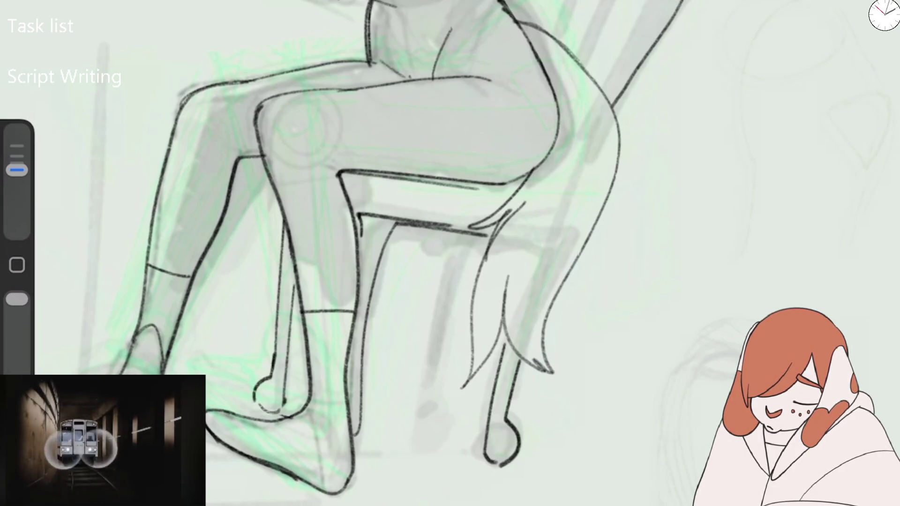
key("ctrl+z")
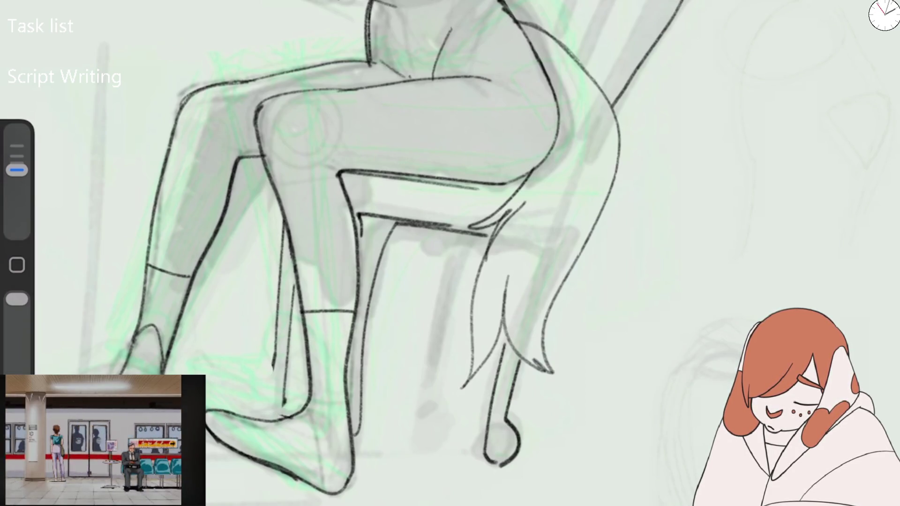
left_click_drag(274, 367, 259, 410)
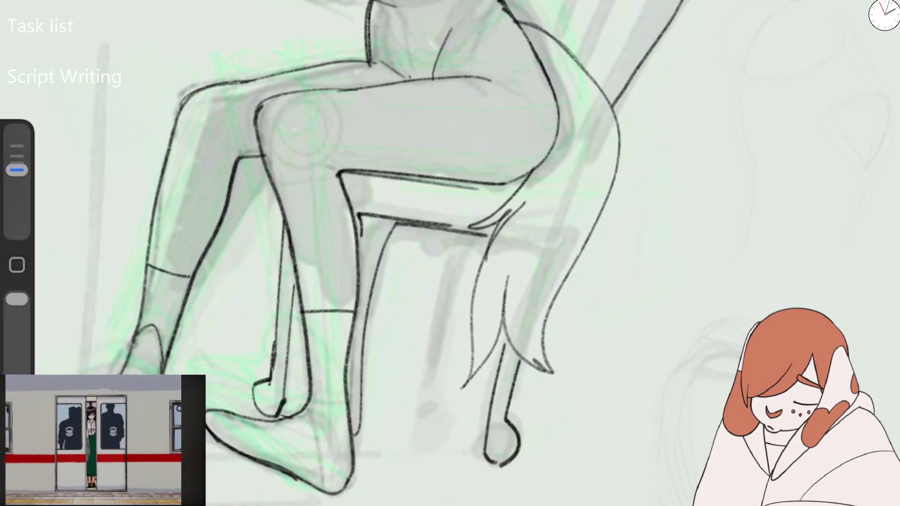
Trim a chair stroke, then ink the crossbar under the seat and two chair legs.
scroll(450, 253, "down", 5)
scroll(376, 234, "up", 5)
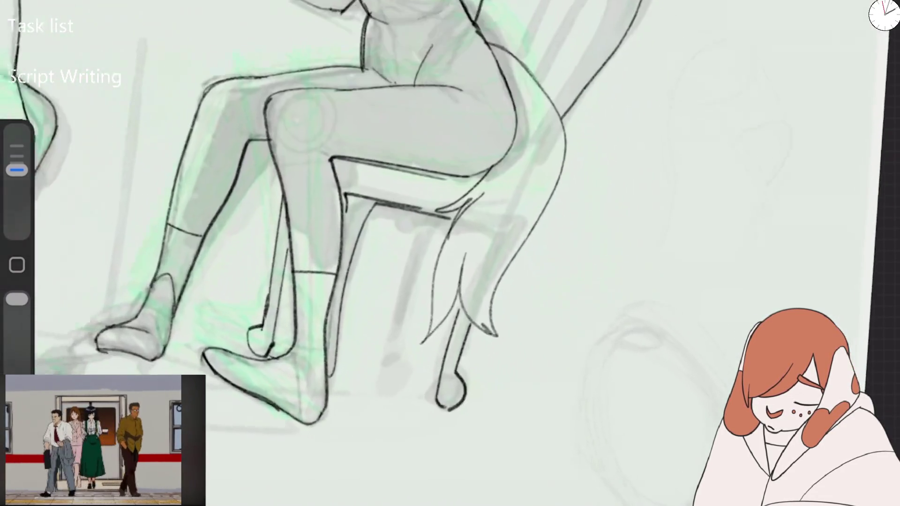
left_click_drag(16, 170, 17, 177)
left_click_drag(328, 196, 332, 212)
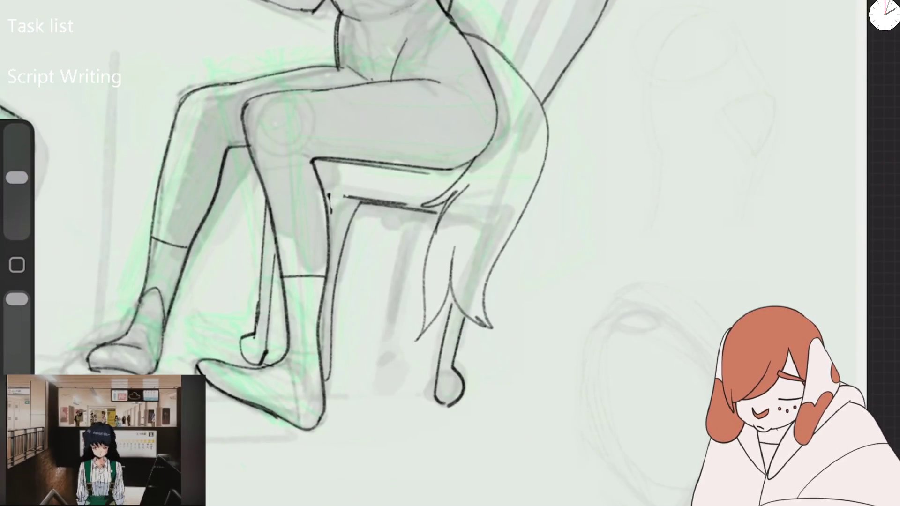
left_click_drag(17, 178, 16, 170)
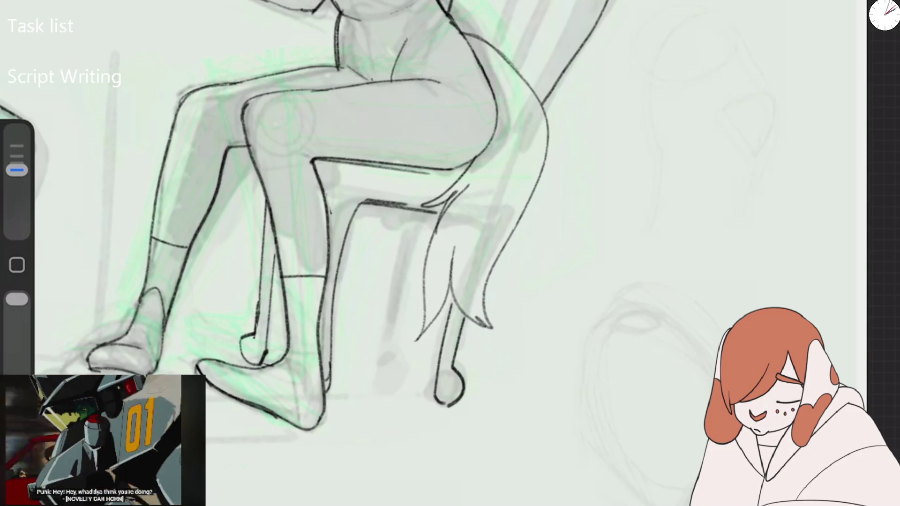
left_click_drag(396, 209, 375, 351)
left_click_drag(402, 210, 403, 364)
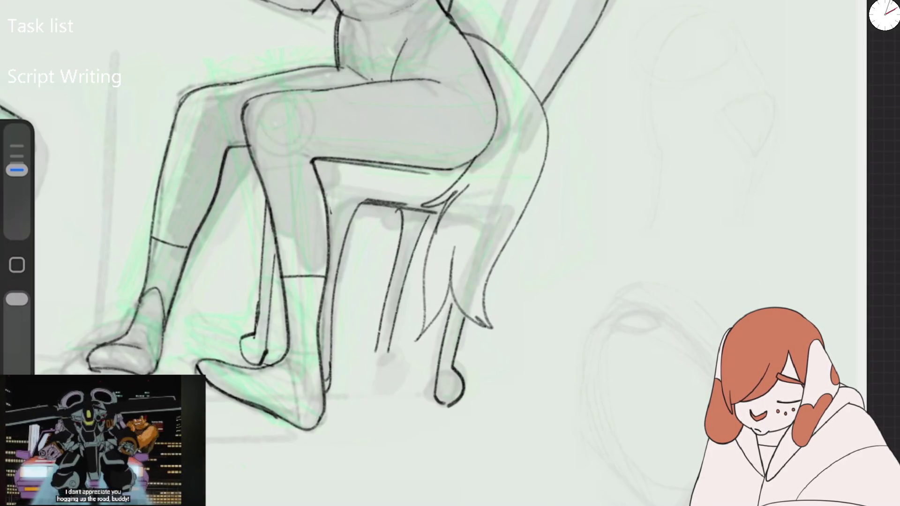
key("ctrl+z")
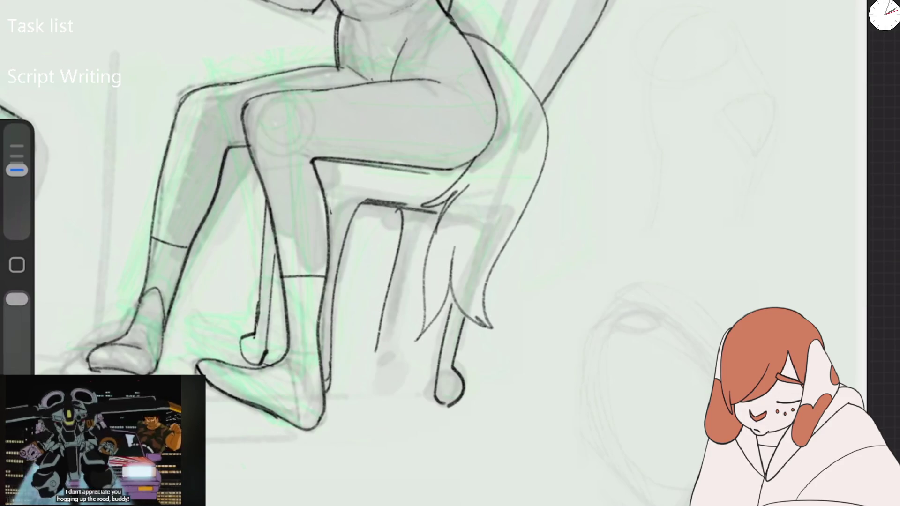
key("ctrl+z")
left_click_drag(359, 209, 399, 218)
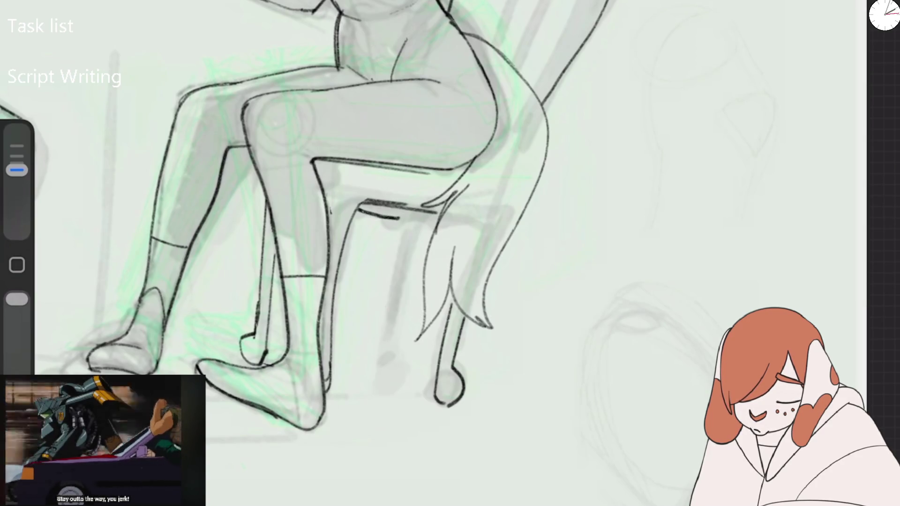
left_click_drag(402, 251, 384, 354)
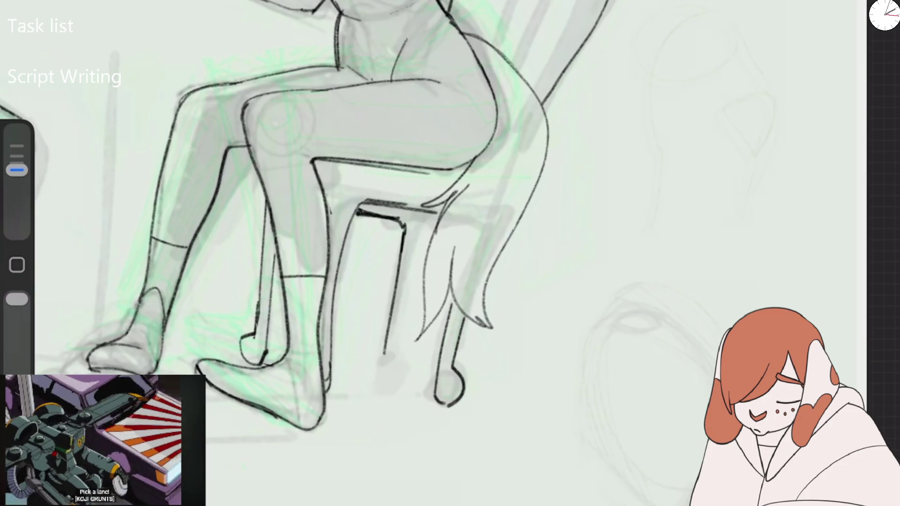
left_click_drag(427, 228, 395, 341)
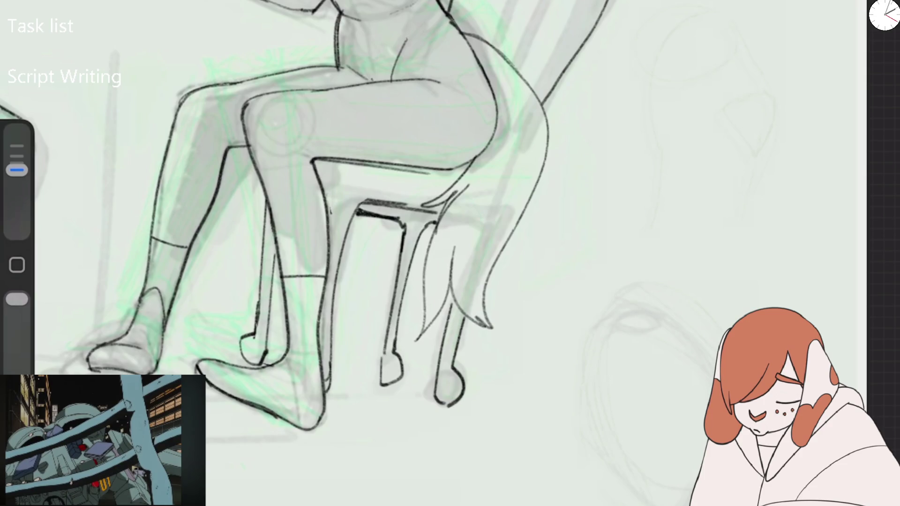
scroll(328, 211, "down", 5)
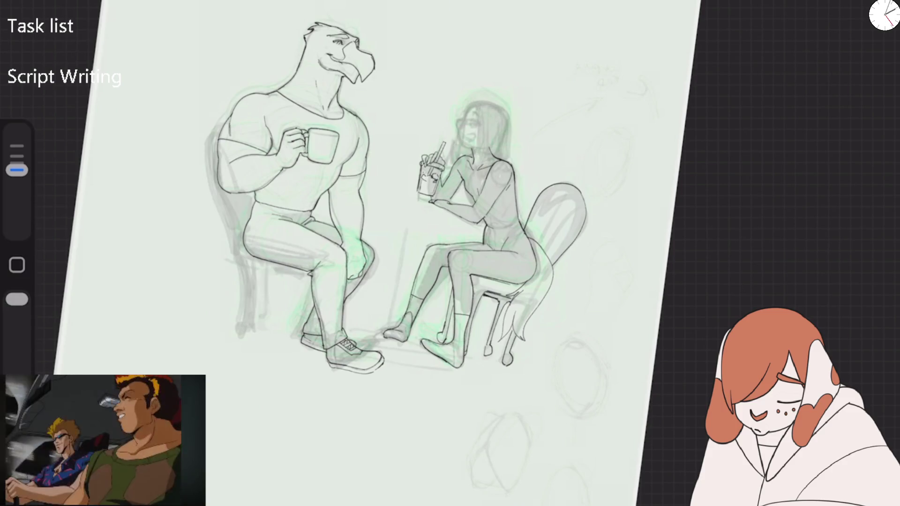
Mirror the canvas horizontally and ink the chair back's top, spindles and outer edge.
scroll(469, 291, "up", 5)
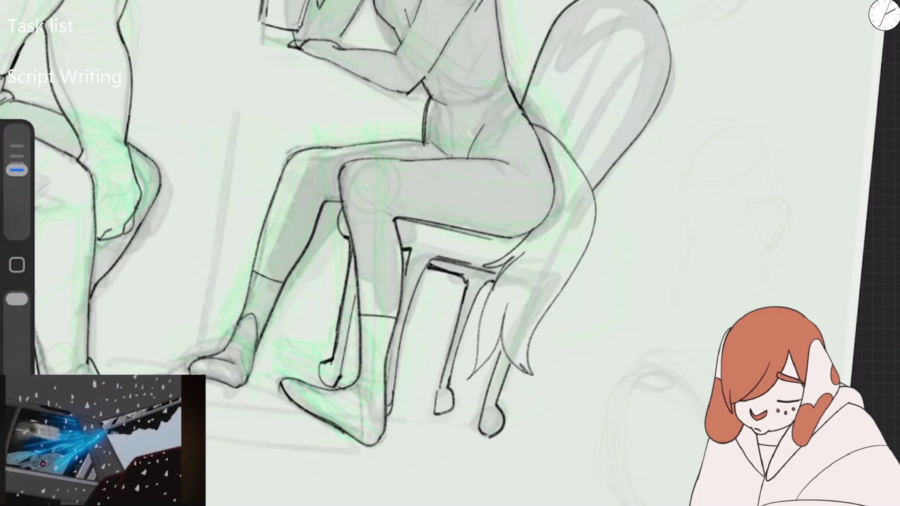
left_click(178, 271)
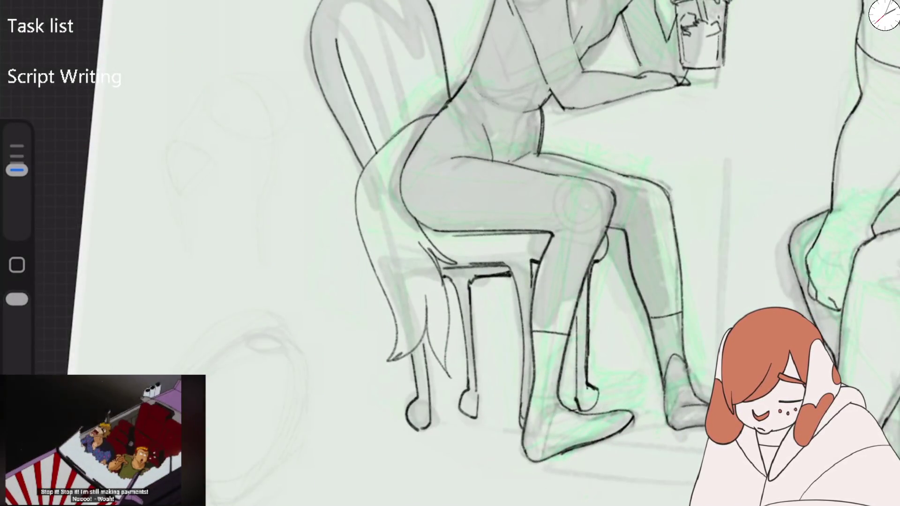
left_click_drag(413, 4, 427, 41)
left_click_drag(337, 22, 371, 87)
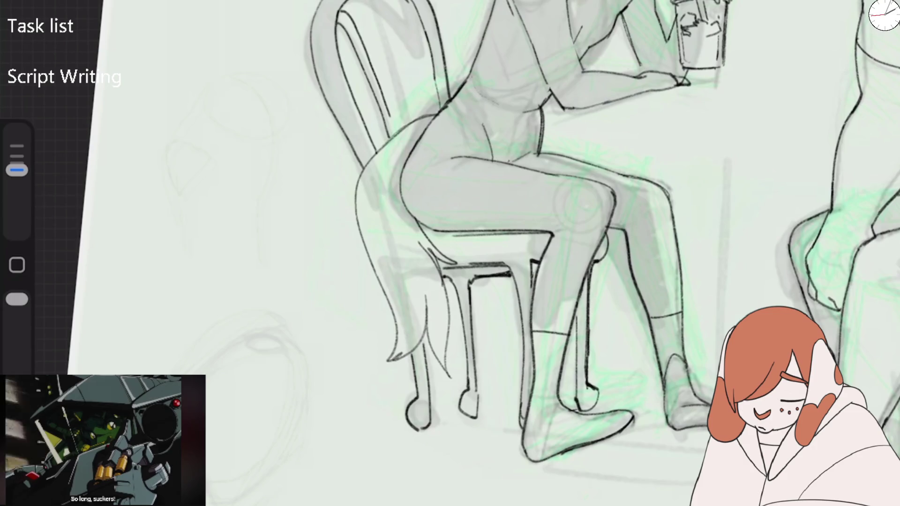
left_click_drag(395, 1, 422, 110)
left_click_drag(405, 1, 422, 71)
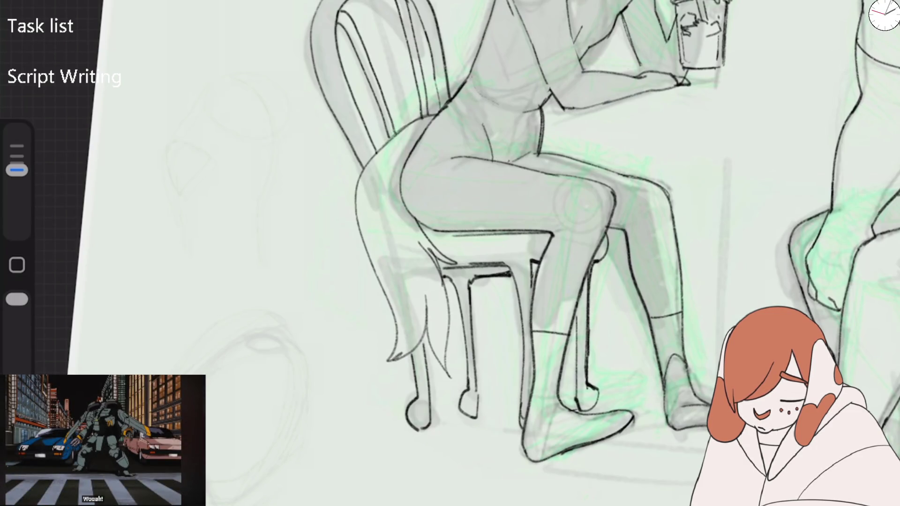
left_click_drag(363, 1, 403, 110)
left_click_drag(378, 1, 413, 119)
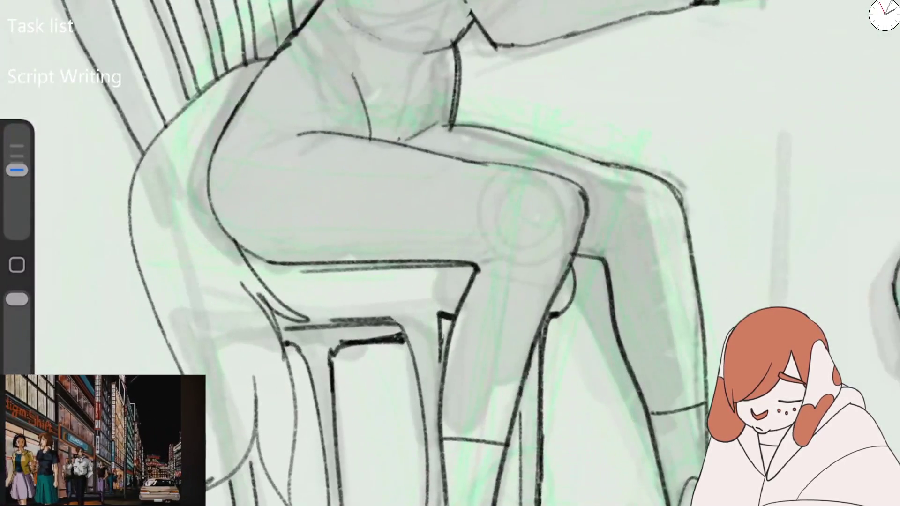
Ink the lower chair back, the hip line across the seat and the thigh contour.
left_click_drag(179, 111, 265, 62)
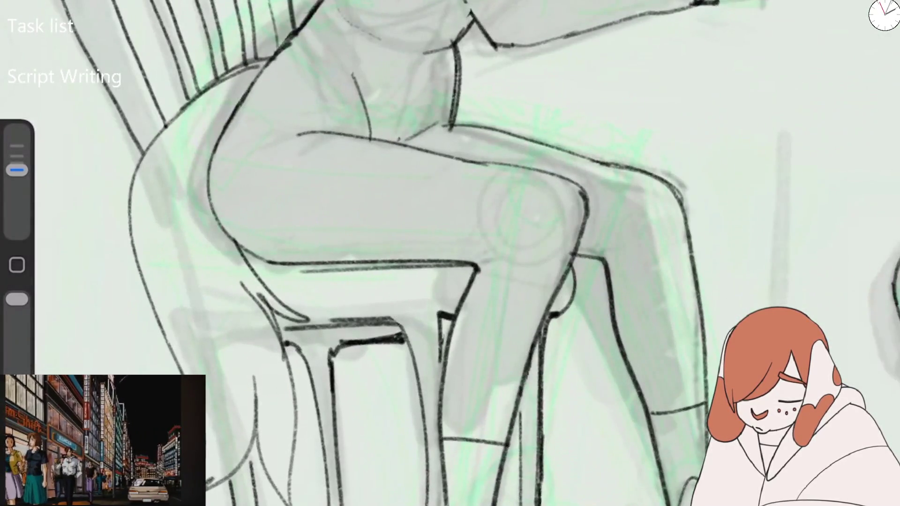
left_click_drag(126, 152, 193, 121)
left_click_drag(166, 157, 149, 211)
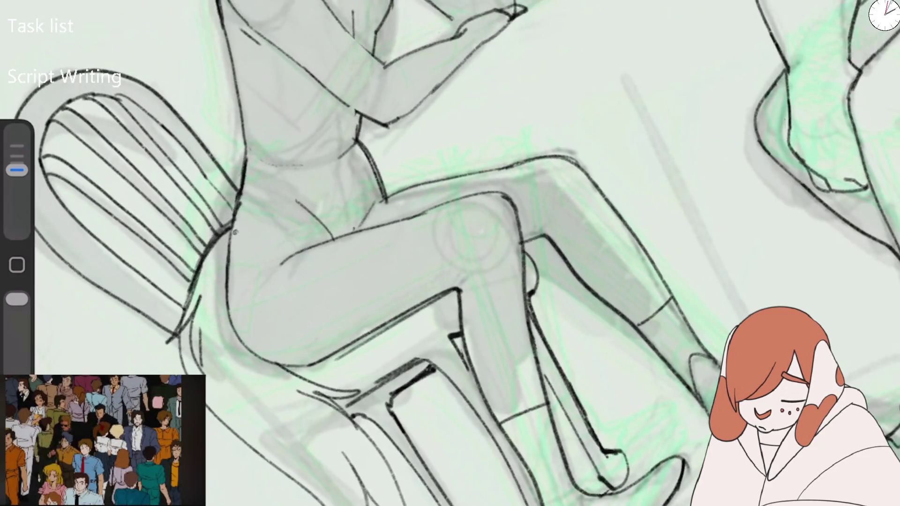
left_click_drag(233, 233, 380, 185)
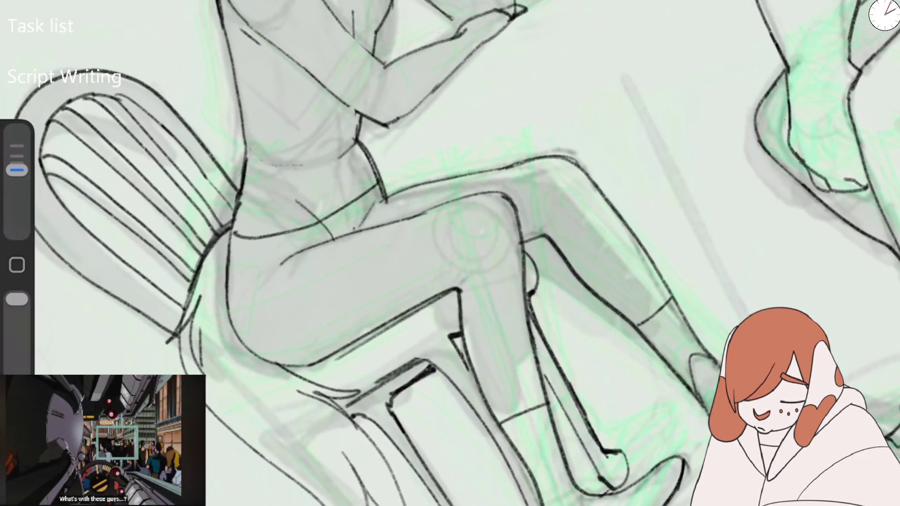
left_click_drag(276, 278, 331, 242)
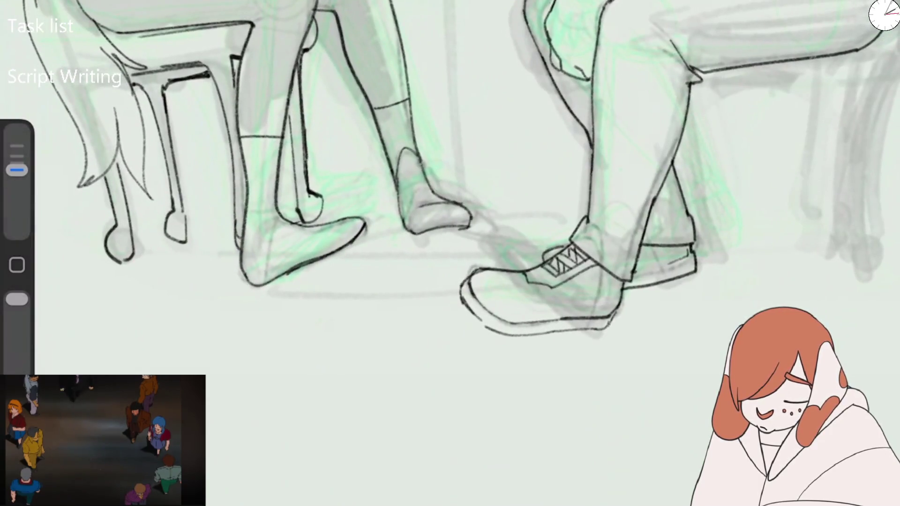
Ink the floor-shadow ellipse under the feet, redrawing the line beneath the shoe.
mouse_move(274, 280)
left_mouse_down()
mouse_move(346, 295)
mouse_move(462, 293)
left_mouse_up()
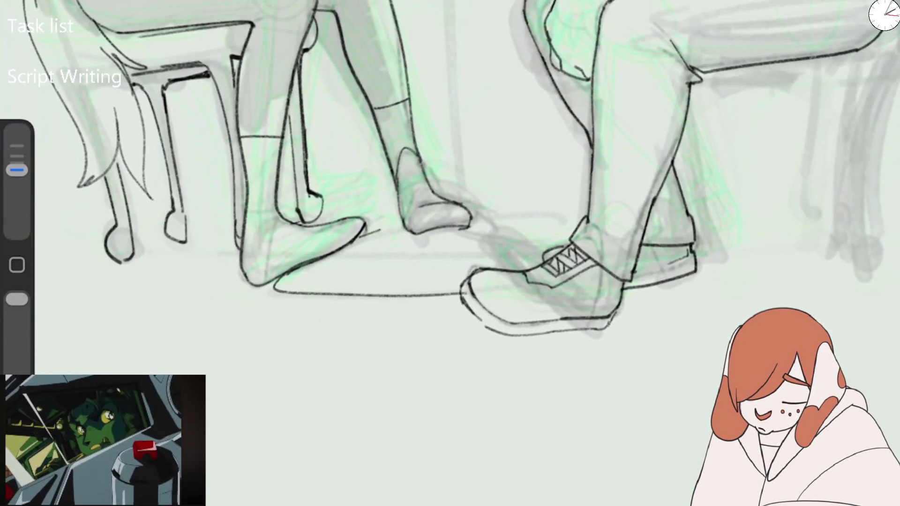
left_click_drag(370, 230, 570, 233)
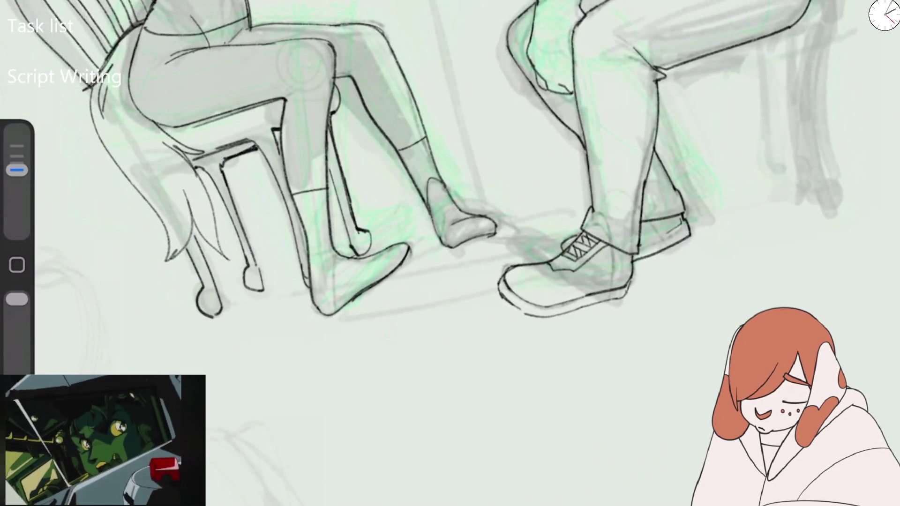
left_click_drag(328, 321, 496, 305)
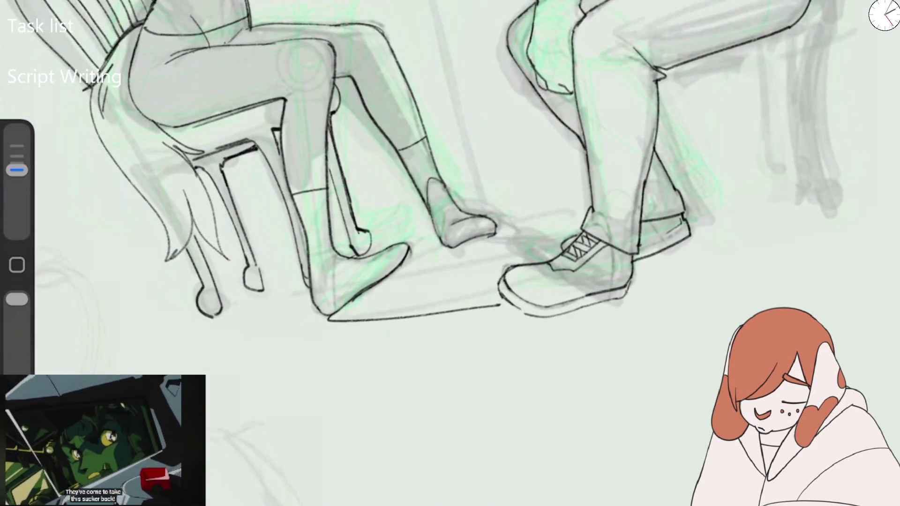
key("ctrl+z")
left_click_drag(345, 322, 441, 310)
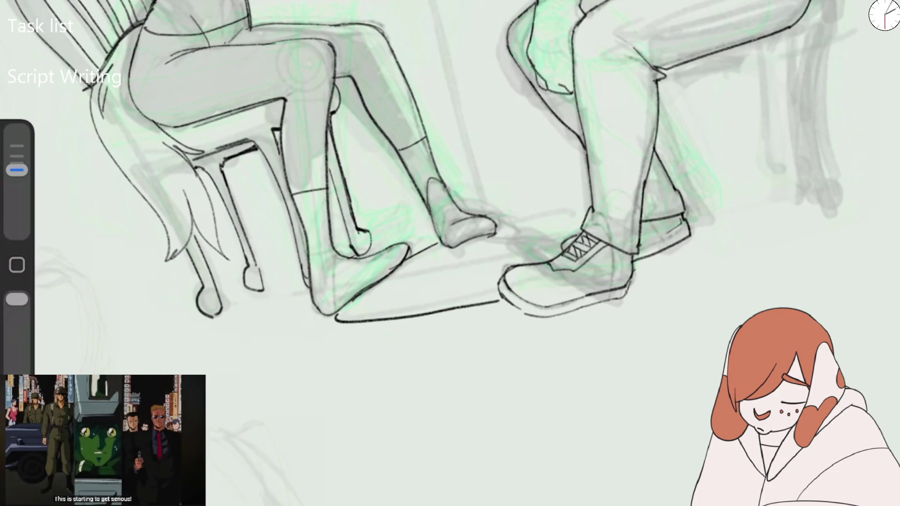
Shrink the brush and darken the shadow right under the eagle's shoe.
mouse_move(17, 170)
left_mouse_down()
mouse_move(17, 177)
mouse_move(16, 170)
left_mouse_up()
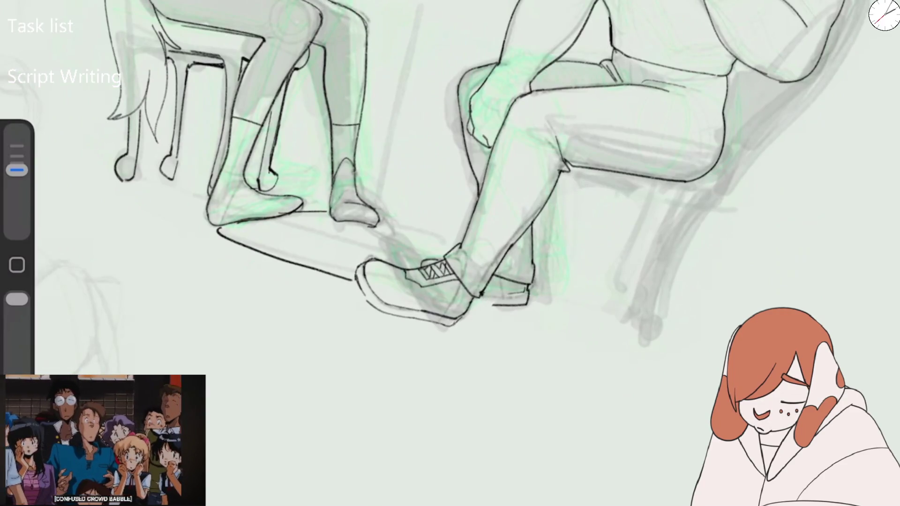
left_click_drag(469, 310, 490, 312)
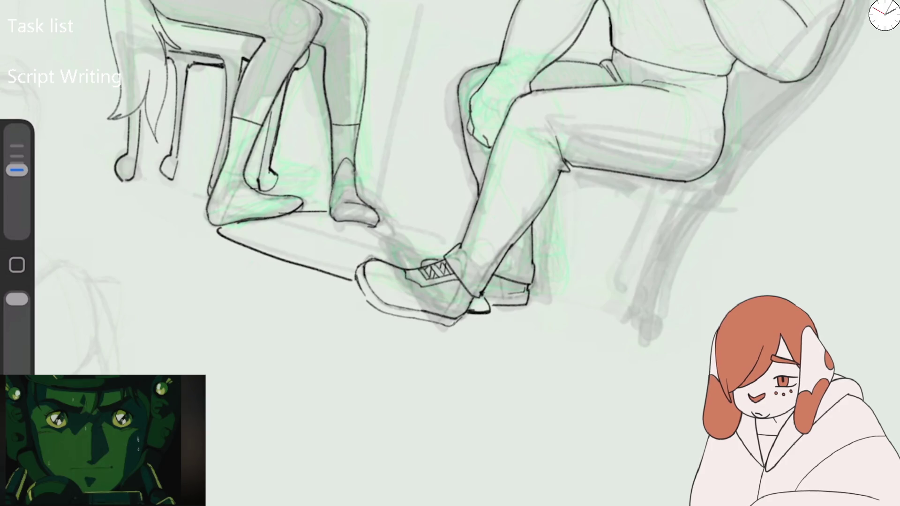
scroll(450, 211, "up", 3)
scroll(450, 211, "up", 2)
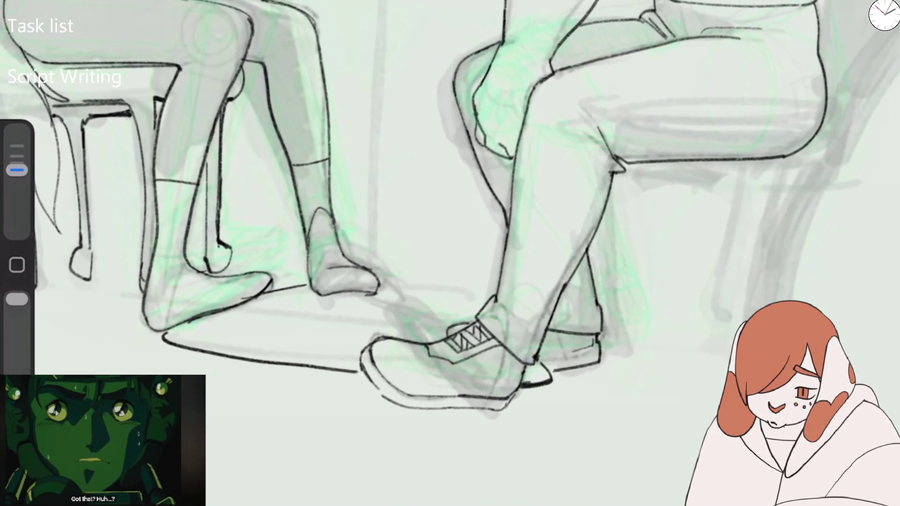
Remove the old neck and collarbone strokes and enlarge the brush.
scroll(450, 211, "down", 3)
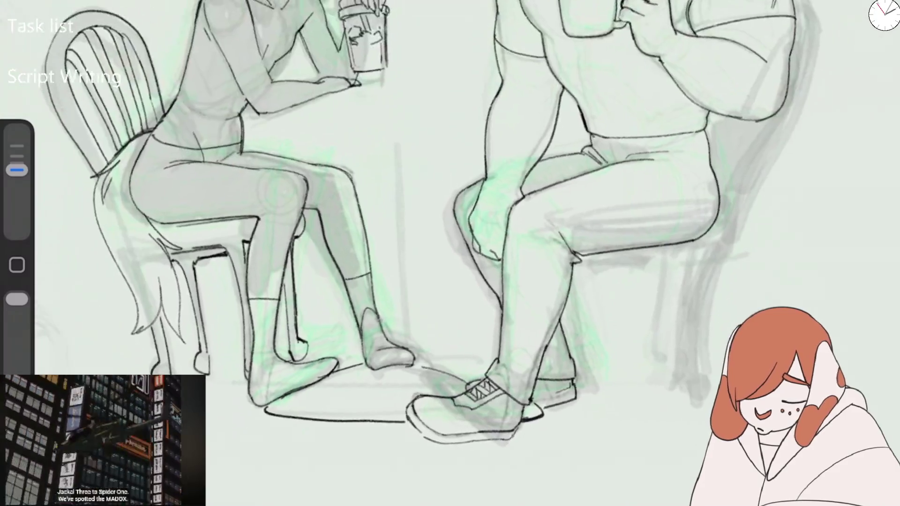
scroll(450, 211, "down", 2)
scroll(328, 140, "up", 3)
scroll(328, 140, "up", 3)
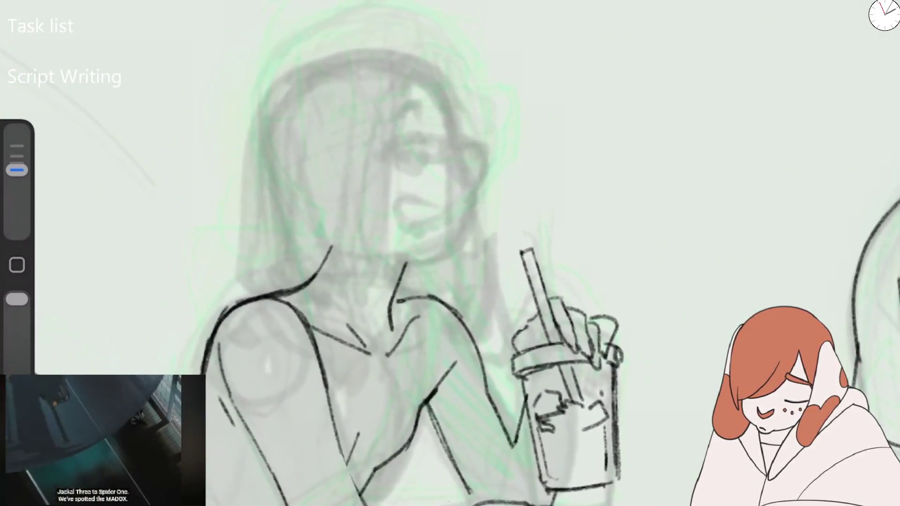
key("ctrl+z")
key("ctrl+z")
key("ctrl+z")
left_click_drag(17, 178, 17, 169)
Ink both sides of the neck, retrying the right line, and shade the neck crease.
left_click_drag(319, 242, 311, 281)
left_click_drag(397, 264, 393, 338)
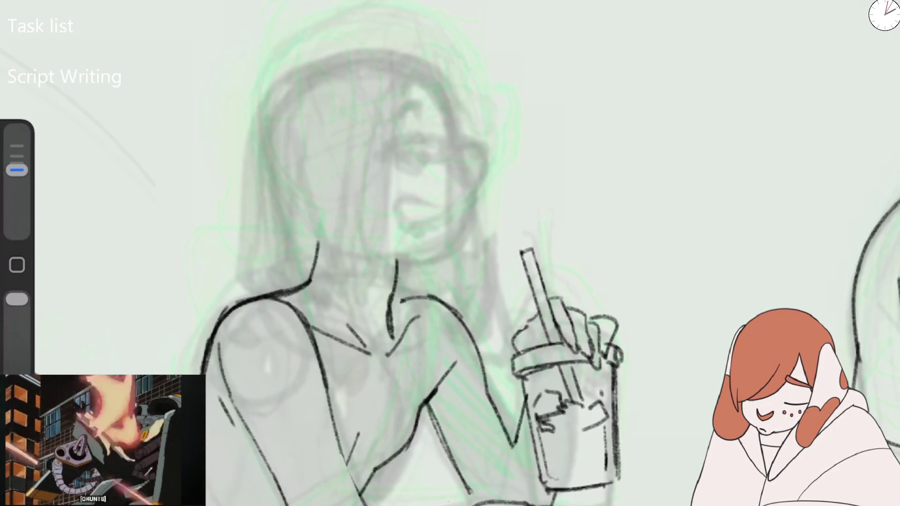
key("ctrl+z")
left_click_drag(404, 260, 387, 350)
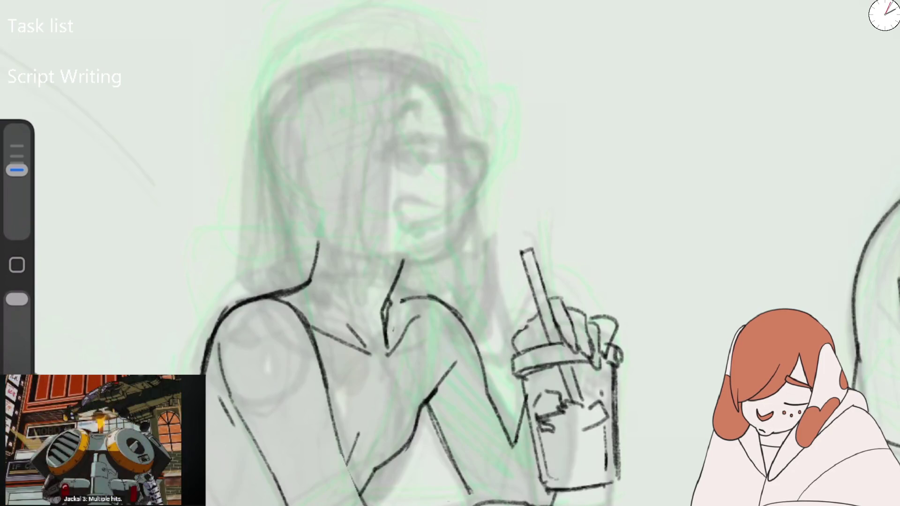
key("ctrl+z")
left_click_drag(400, 263, 381, 347)
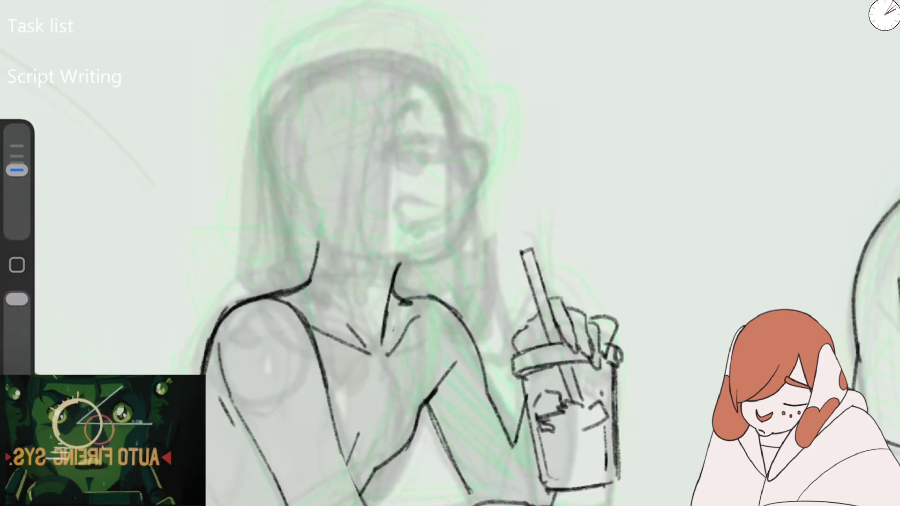
left_click_drag(396, 300, 412, 306)
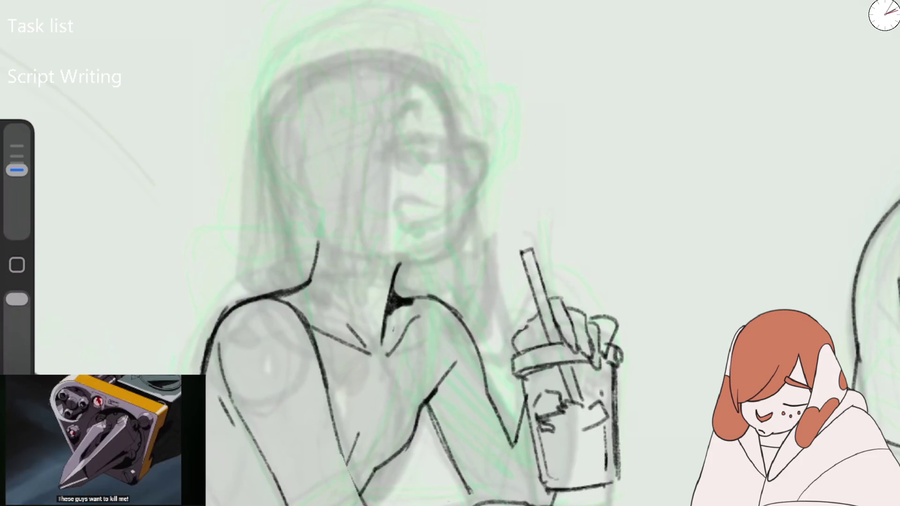
Ink one long hair outline curving over the top of the woman's head.
mouse_move(352, 54)
left_mouse_down()
mouse_move(266, 98)
mouse_move(257, 272)
left_mouse_up()
left_click_drag(272, 86, 467, 138)
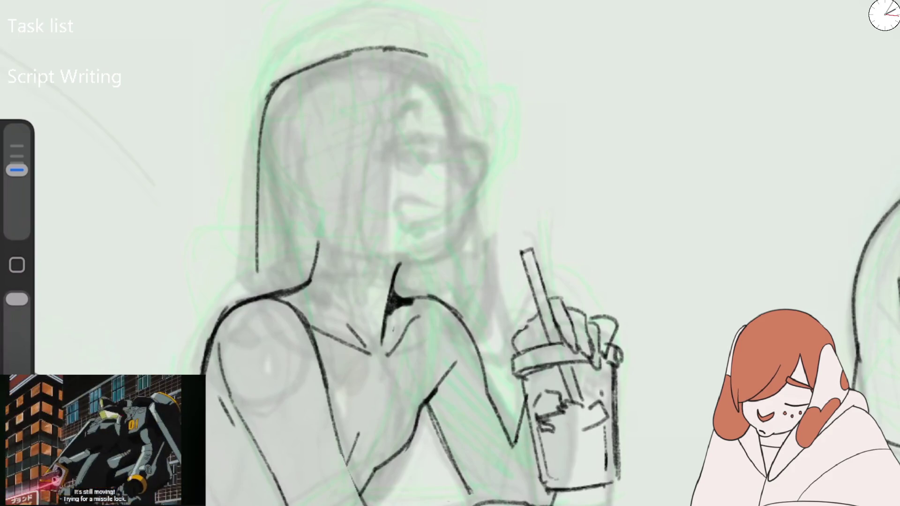
key("ctrl+z")
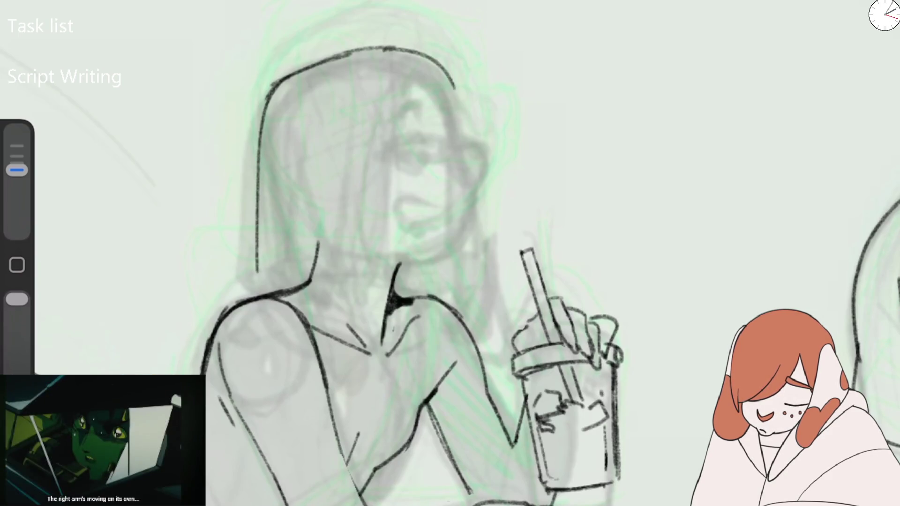
key("ctrl+z")
key("ctrl+z")
left_click_drag(352, 48, 261, 279)
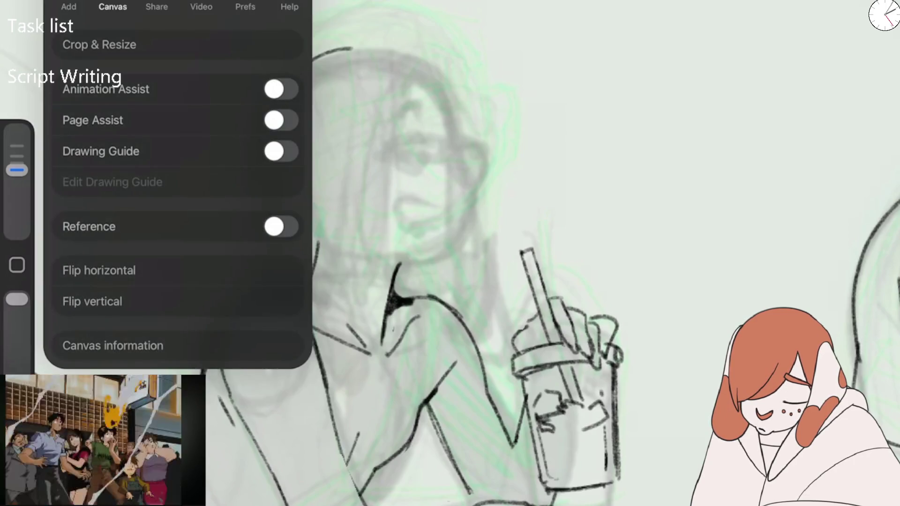
Mirror the canvas and ink the woman's head top, a hair strand and her mouth.
left_click(94, 270)
mouse_move(592, 47)
left_mouse_down()
mouse_move(472, 146)
mouse_move(472, 183)
left_mouse_up()
mouse_move(519, 82)
left_mouse_down()
mouse_move(525, 74)
mouse_move(557, 244)
left_mouse_up()
mouse_move(501, 219)
left_mouse_down()
mouse_move(519, 206)
mouse_move(531, 227)
left_mouse_up()
Ink an open eye with a pupil, an eyebrow and the glasses' lens edge.
mouse_move(503, 131)
left_mouse_down()
mouse_move(508, 163)
mouse_move(532, 135)
left_mouse_up()
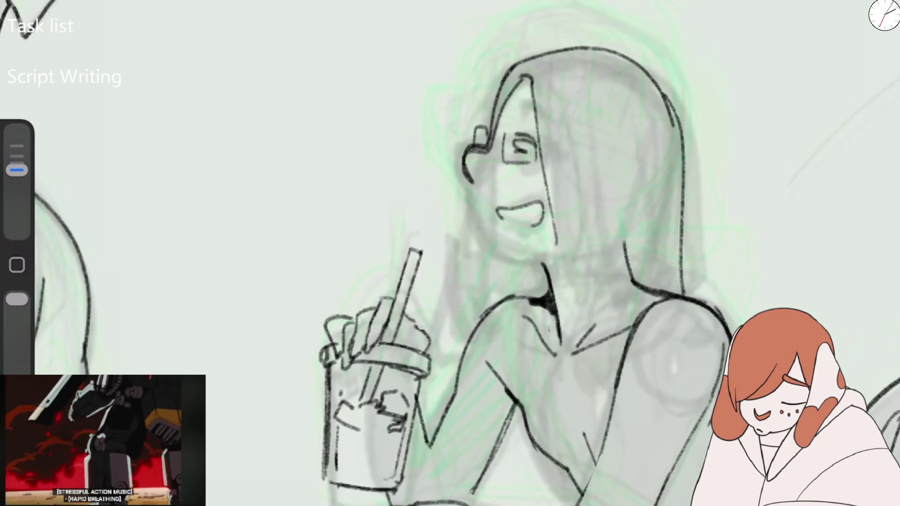
mouse_move(500, 137)
left_mouse_down()
mouse_move(524, 140)
mouse_move(534, 162)
left_mouse_up()
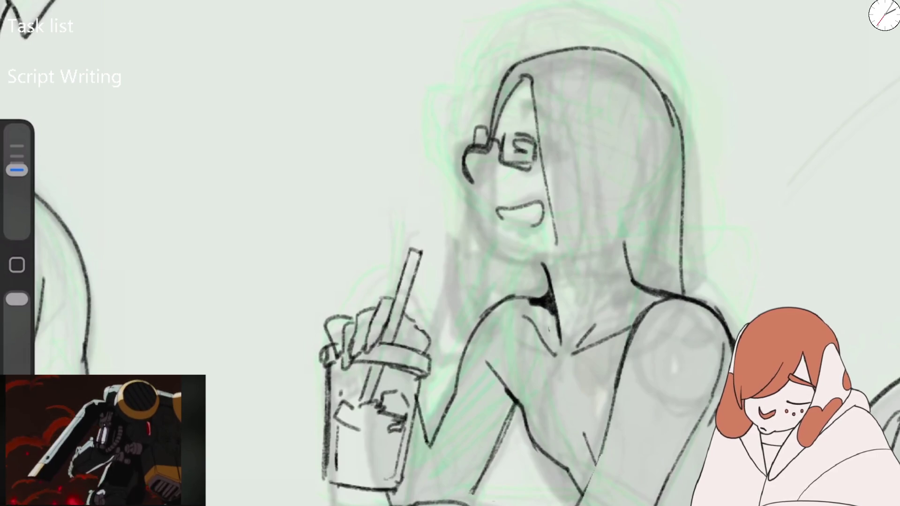
left_click_drag(522, 101, 538, 115)
mouse_move(501, 146)
left_mouse_down()
mouse_move(471, 184)
mouse_move(477, 215)
mouse_move(511, 251)
left_mouse_up()
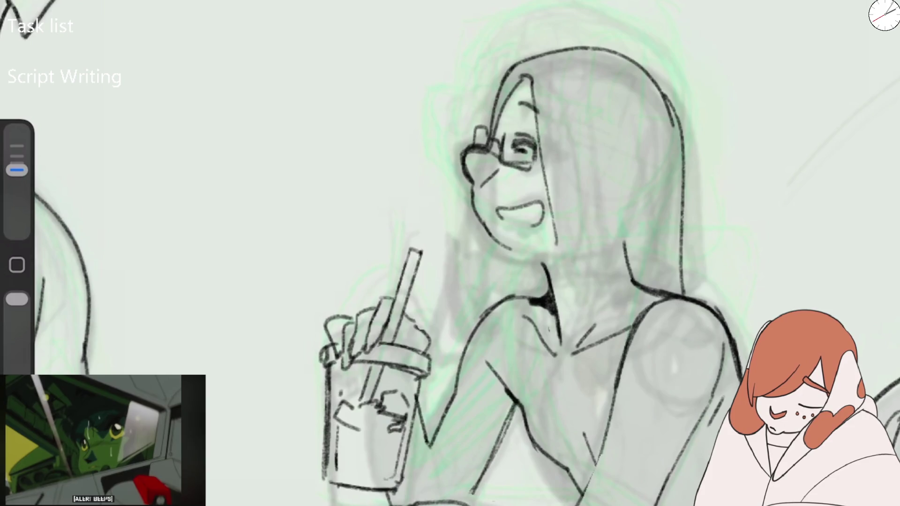
Thicken the jawline and chin, darken the neck line, then mirror the canvas back.
mouse_move(473, 196)
left_mouse_down()
mouse_move(525, 258)
mouse_move(551, 255)
left_mouse_up()
mouse_move(493, 237)
left_mouse_down()
mouse_move(553, 260)
mouse_move(558, 325)
left_mouse_up()
left_click_drag(553, 261, 565, 340)
left_click(181, 267)
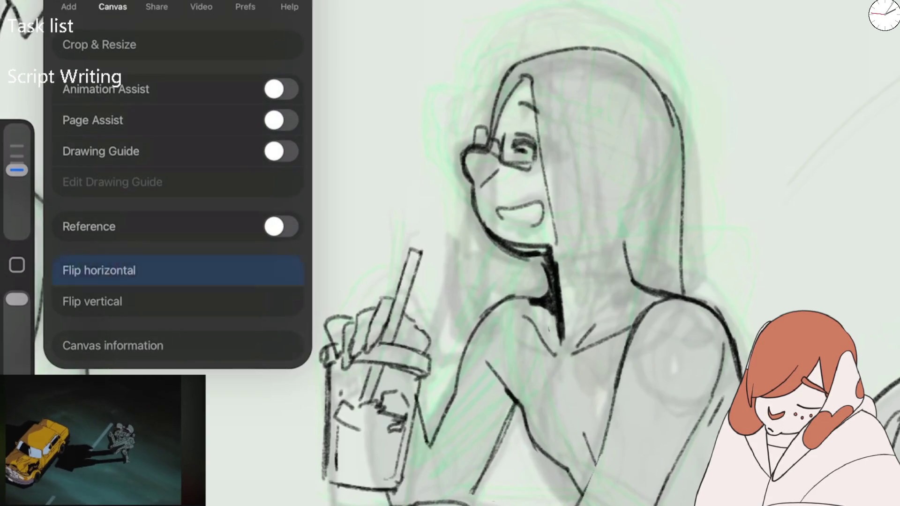
Erase the thick neck line, old face and hair lineart, and the dash near the eye.
scroll(450, 253, "down", 5)
scroll(450, 253, "up", 4)
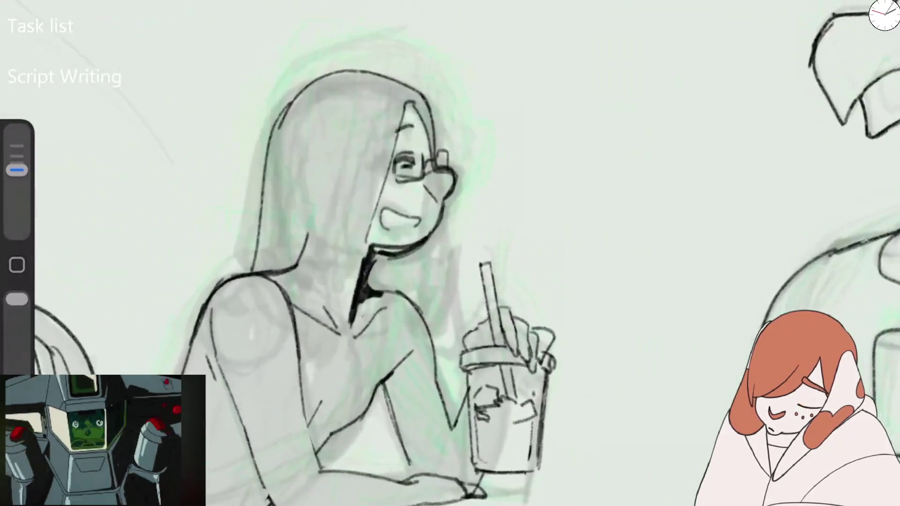
left_click_drag(17, 170, 17, 177)
left_click_drag(354, 274, 328, 335)
mouse_move(371, 255)
left_mouse_down()
mouse_move(361, 302)
mouse_move(384, 335)
left_mouse_up()
mouse_move(373, 253)
left_mouse_down()
mouse_move(408, 247)
mouse_move(422, 117)
mouse_move(371, 73)
mouse_move(263, 215)
mouse_move(303, 249)
left_mouse_up()
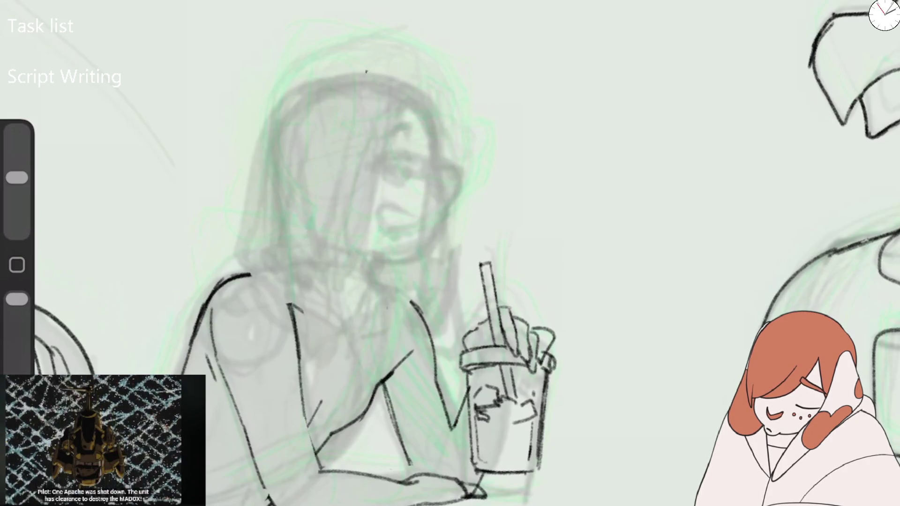
left_click_drag(16, 178, 17, 170)
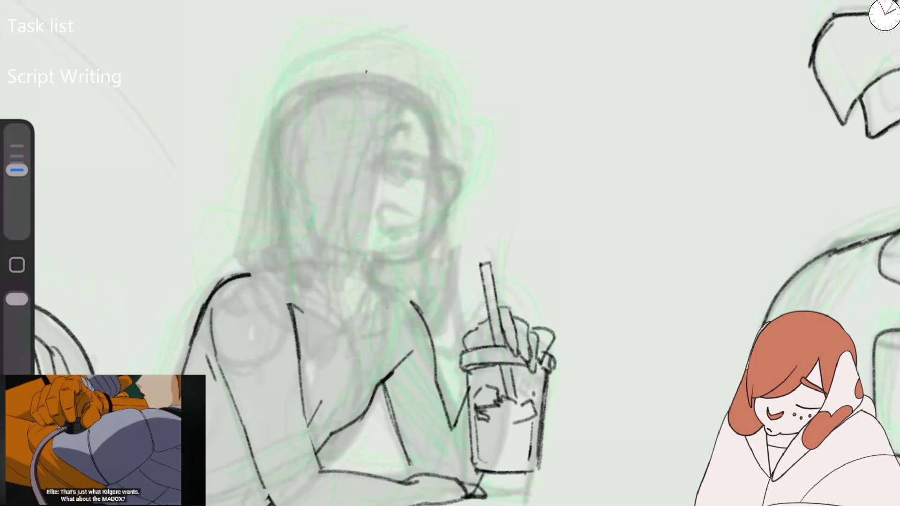
mouse_move(377, 167)
left_mouse_down()
mouse_move(403, 176)
mouse_move(400, 136)
mouse_move(386, 149)
left_mouse_up()
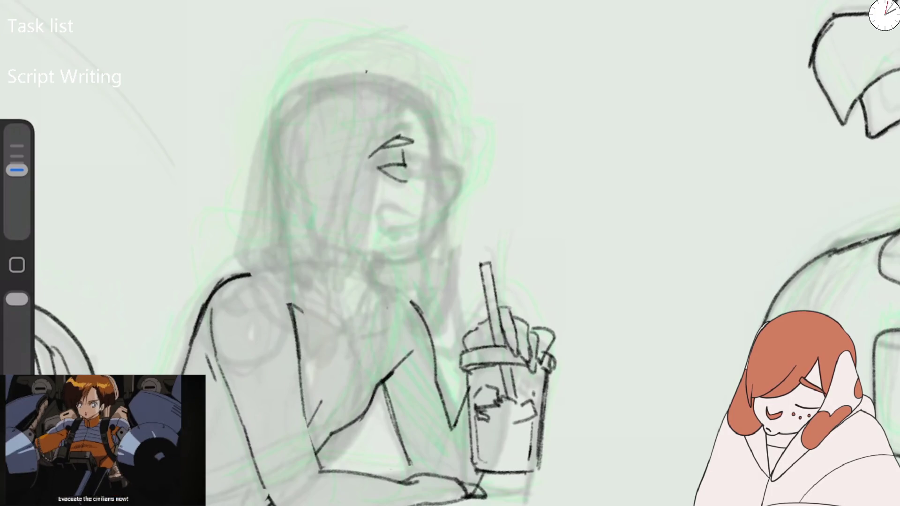
Re-ink the glasses, nose curve and right side of the face.
mouse_move(353, 172)
left_mouse_down()
mouse_move(403, 188)
mouse_move(424, 170)
left_mouse_up()
left_click_drag(406, 104, 368, 205)
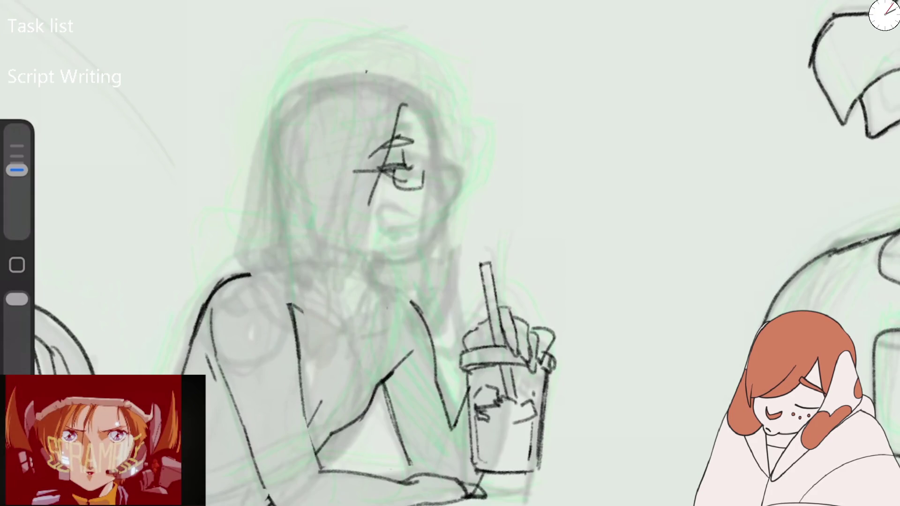
left_click_drag(436, 181, 435, 215)
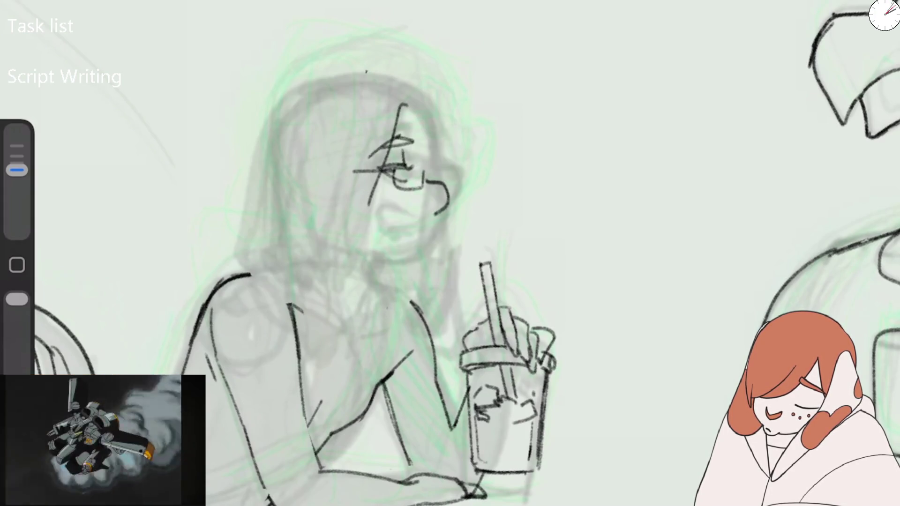
left_click_drag(430, 168, 445, 188)
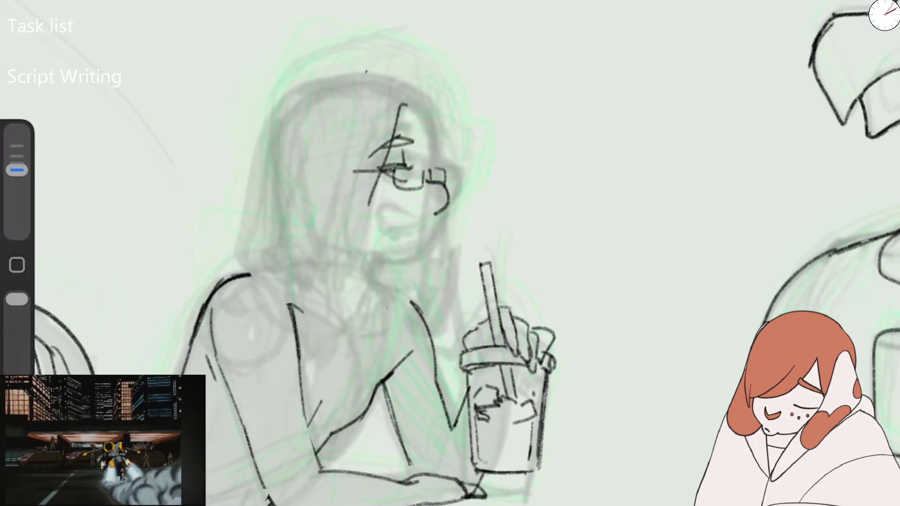
left_click_drag(410, 101, 432, 152)
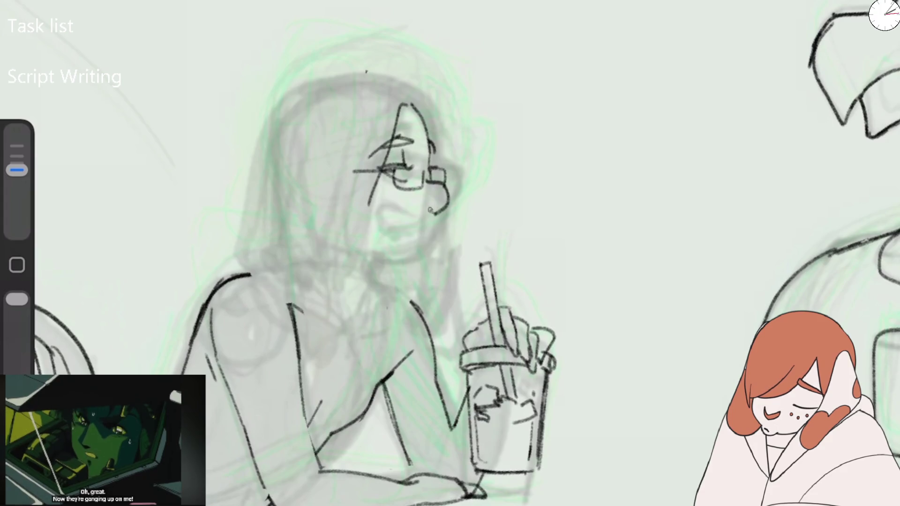
Ink the chin, jaw, neck and shoulder-collar lines.
mouse_move(436, 216)
left_mouse_down()
mouse_move(369, 257)
mouse_move(341, 311)
left_mouse_up()
mouse_move(277, 268)
left_mouse_down()
mouse_move(300, 242)
mouse_move(288, 269)
mouse_move(214, 308)
left_mouse_up()
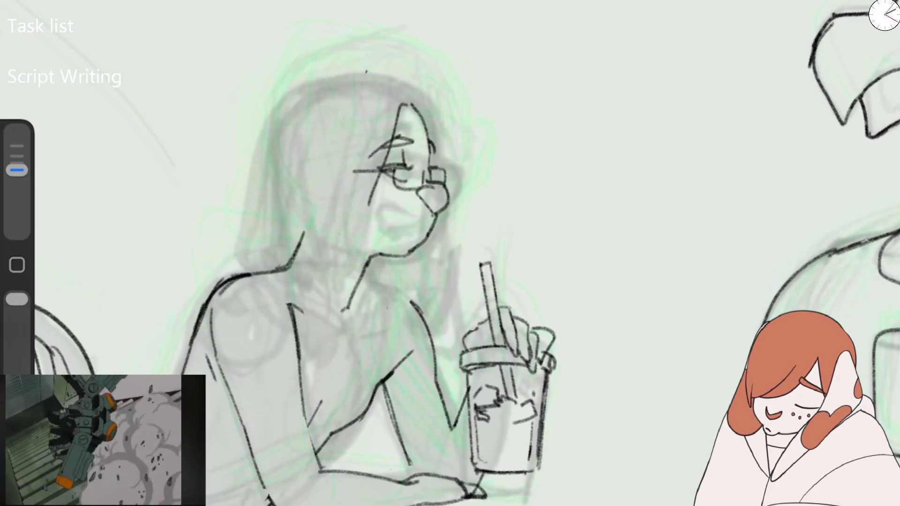
left_click_drag(366, 274, 422, 324)
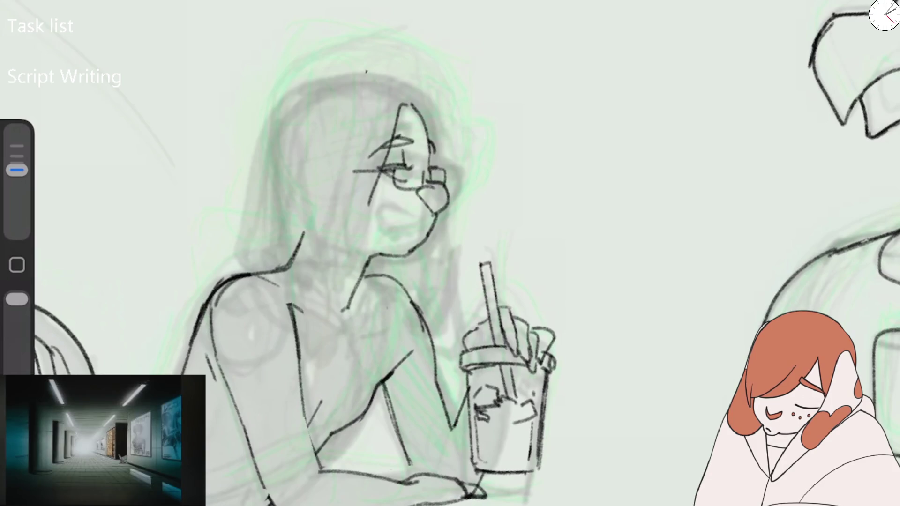
left_click_drag(382, 270, 427, 333)
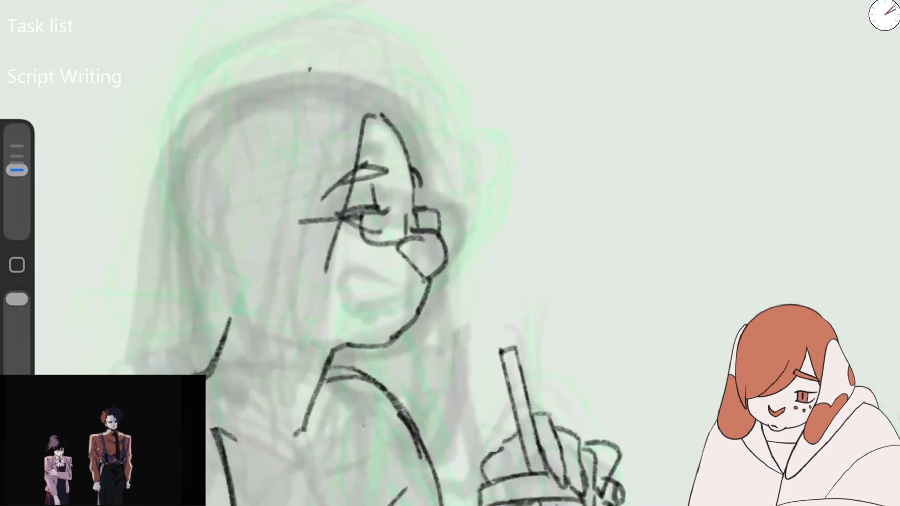
Ink the left face edge, redraw the mouth open, and add a left hair stroke.
mouse_move(355, 324)
left_mouse_down()
mouse_move(361, 287)
mouse_move(402, 309)
left_mouse_up()
mouse_move(320, 196)
left_mouse_down()
mouse_move(347, 353)
mouse_move(402, 341)
left_mouse_up()
left_click_drag(347, 319, 396, 336)
left_click(406, 309)
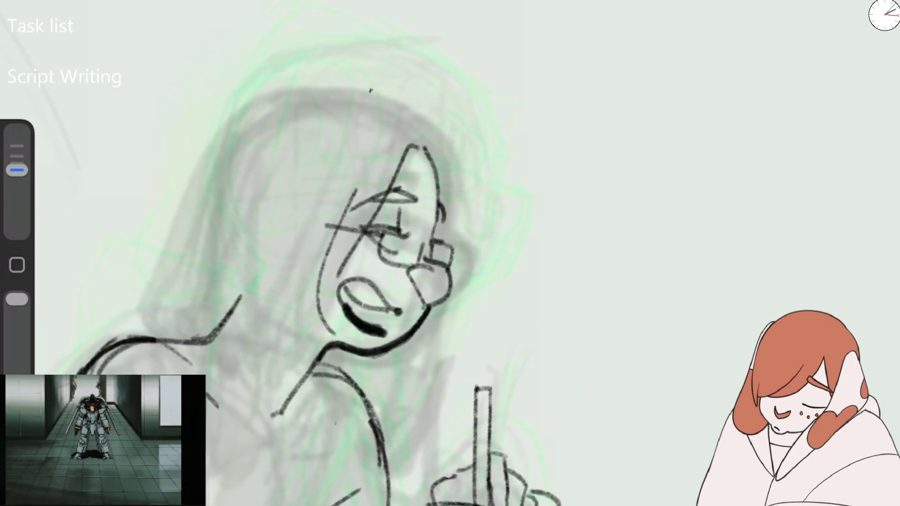
key("ctrl+z")
key("ctrl+z")
key("ctrl+z")
key("ctrl+z")
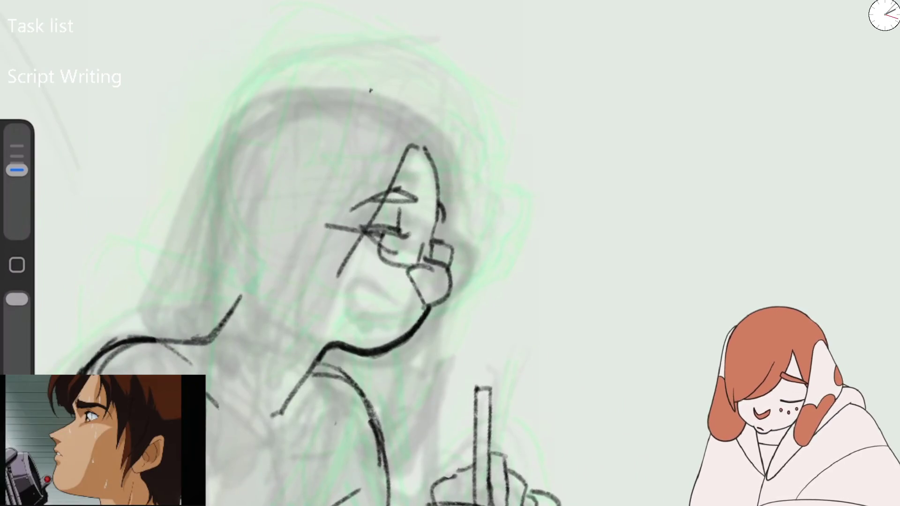
left_click_drag(365, 323, 398, 310)
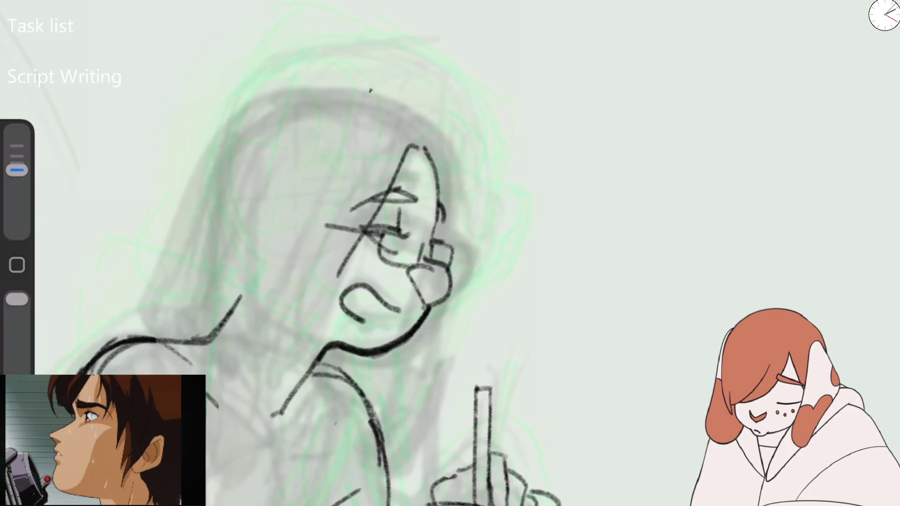
mouse_move(274, 124)
left_mouse_down()
mouse_move(185, 338)
mouse_move(287, 141)
left_mouse_up()
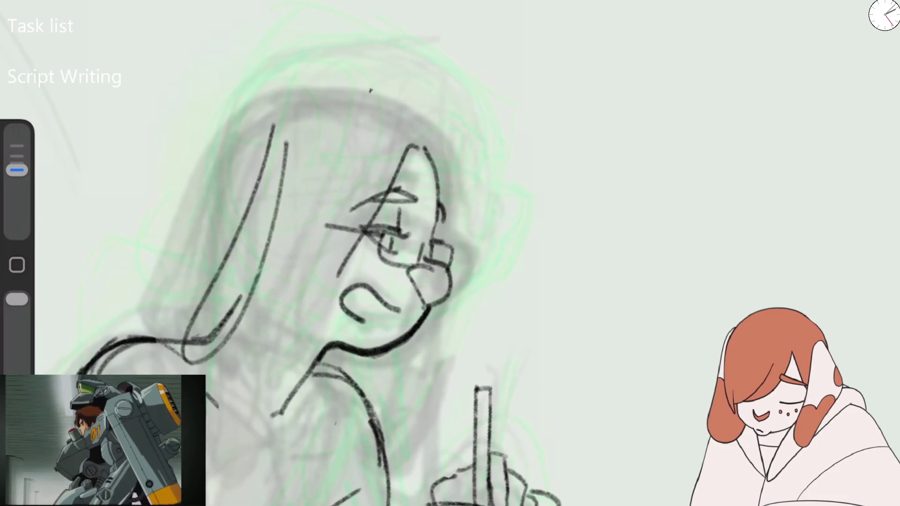
Replace the looping hair stroke with an inked head top and right-side hair.
key("ctrl+z")
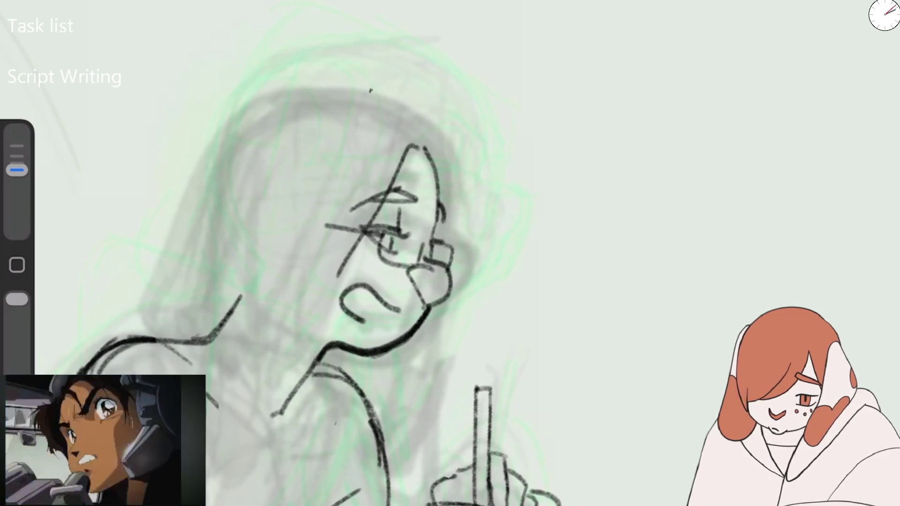
left_click_drag(170, 137, 254, 58)
mouse_move(196, 91)
left_mouse_down()
mouse_move(359, 58)
mouse_move(401, 78)
mouse_move(455, 201)
left_mouse_up()
left_click_drag(452, 138, 471, 316)
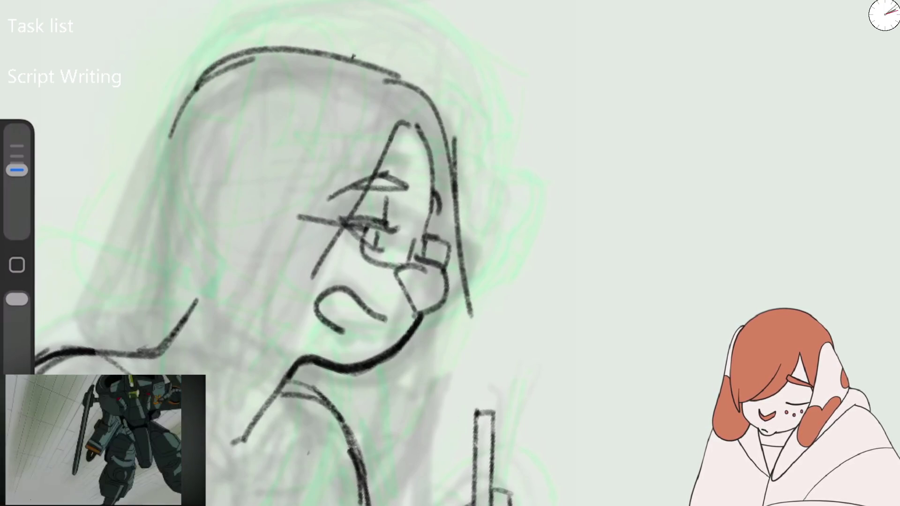
Ink the long left hair outline, locks by the cheek, ear and strands near the neck.
left_click_drag(155, 153, 218, 73)
left_click_drag(166, 136, 110, 345)
left_click_drag(215, 117, 197, 375)
left_click_drag(207, 413, 259, 342)
mouse_move(263, 312)
left_mouse_down()
mouse_move(257, 246)
mouse_move(219, 129)
left_mouse_up()
mouse_move(202, 248)
left_mouse_down()
mouse_move(258, 256)
mouse_move(237, 188)
mouse_move(256, 246)
mouse_move(265, 354)
left_mouse_up()
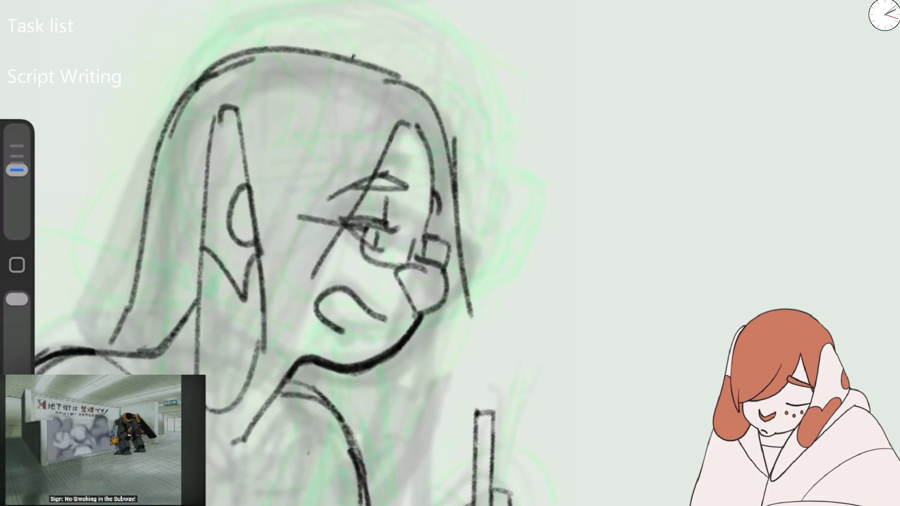
left_click_drag(313, 187, 329, 356)
left_click_drag(298, 268, 282, 350)
left_click_drag(287, 296, 258, 340)
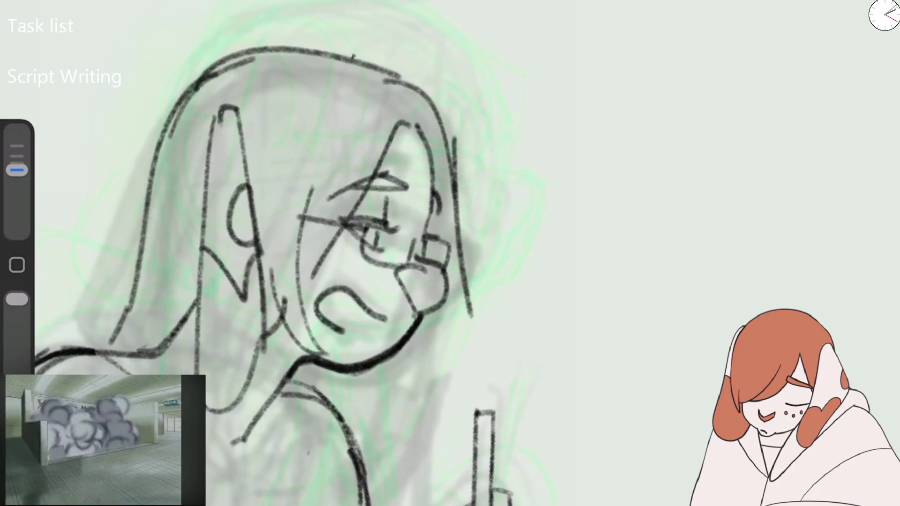
left_click_drag(415, 79, 445, 127)
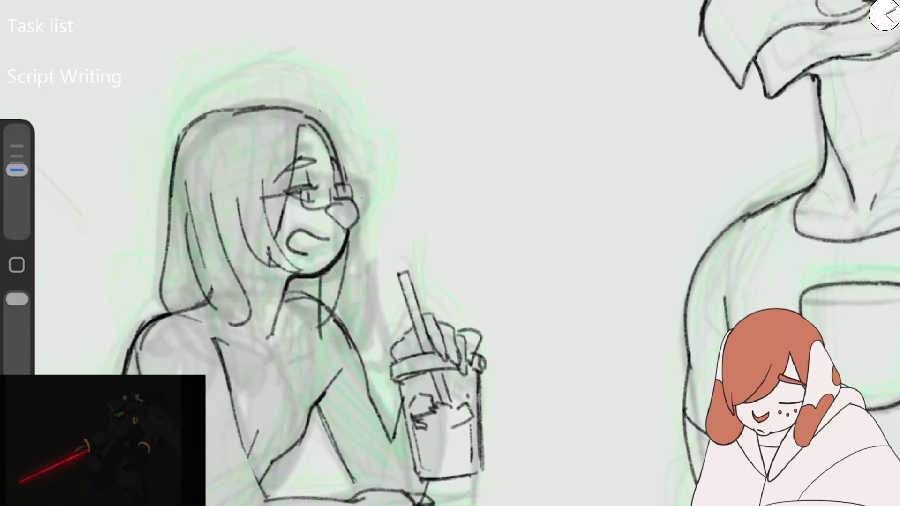
Erase the rough strokes around the girl's face and hair.
left_click_drag(17, 170, 16, 177)
left_click_drag(270, 206, 242, 265)
left_click_drag(261, 179, 265, 244)
left_click_drag(239, 197, 238, 225)
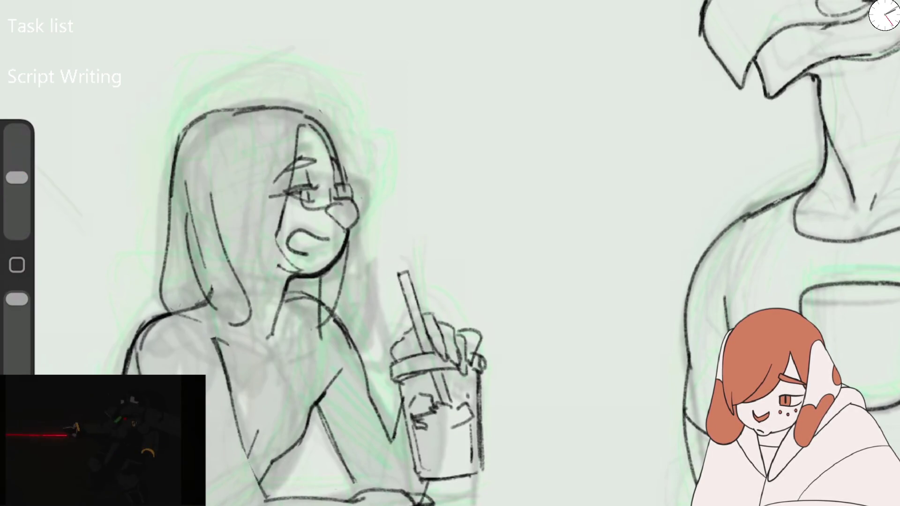
mouse_move(17, 177)
left_mouse_down()
mouse_move(16, 170)
mouse_move(17, 178)
left_mouse_up()
mouse_move(217, 192)
left_mouse_down()
mouse_move(201, 265)
mouse_move(212, 293)
left_mouse_up()
left_click_drag(190, 180, 188, 232)
left_click_drag(244, 286, 237, 326)
left_click_drag(239, 267, 234, 327)
left_click_drag(216, 225, 187, 311)
Ink long hair strands on the girl's left and along her face.
left_click_drag(17, 177, 17, 170)
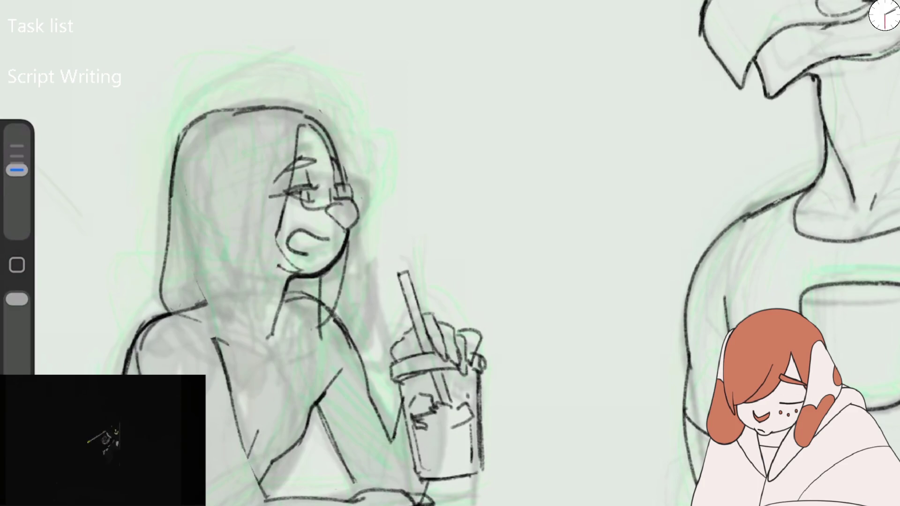
left_click_drag(206, 158, 230, 309)
mouse_move(211, 158)
left_mouse_down()
mouse_move(249, 290)
mouse_move(228, 321)
left_mouse_up()
left_click_drag(185, 242, 216, 308)
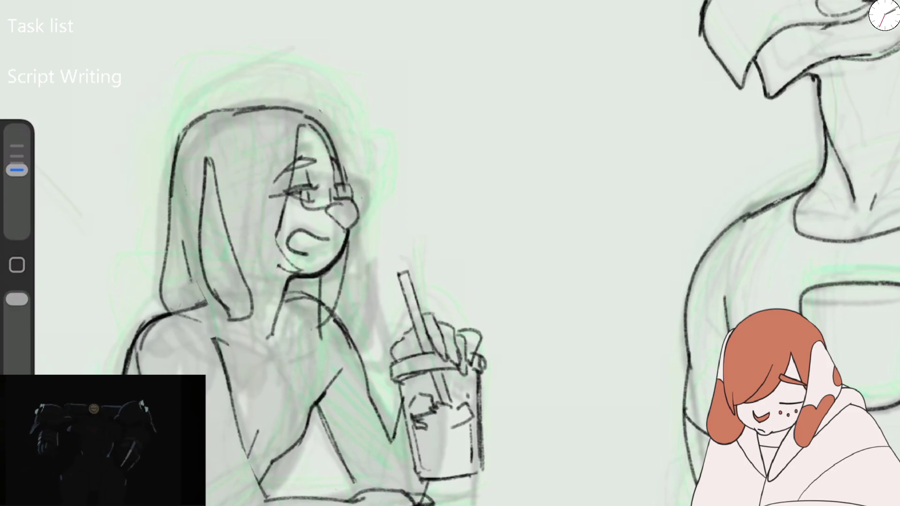
left_click_drag(281, 151, 279, 277)
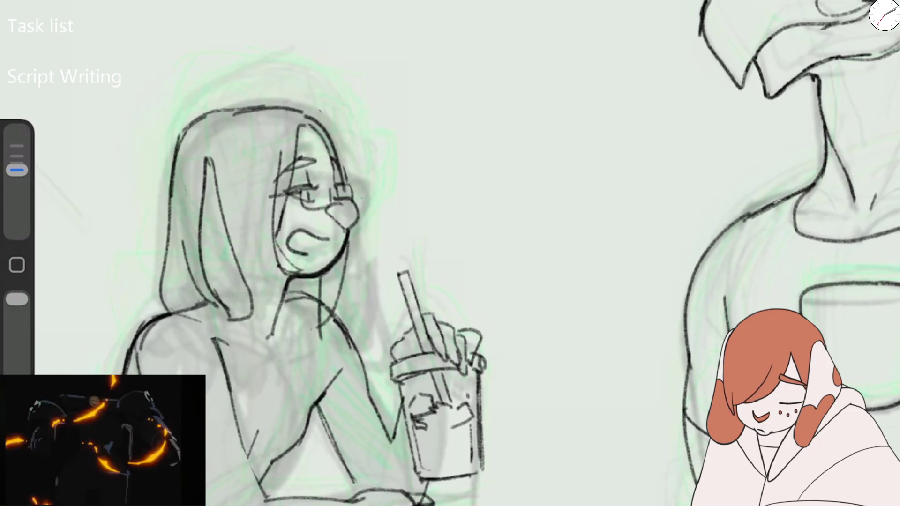
left_click_drag(267, 194, 251, 295)
left_click_drag(344, 256, 318, 331)
Clean up the stray shoulder stroke, then ink the jaw, shoulder, hair and neck lines.
left_click_drag(17, 170, 17, 178)
key("ctrl+z")
mouse_move(321, 305)
left_mouse_down()
mouse_move(321, 338)
mouse_move(347, 254)
left_mouse_up()
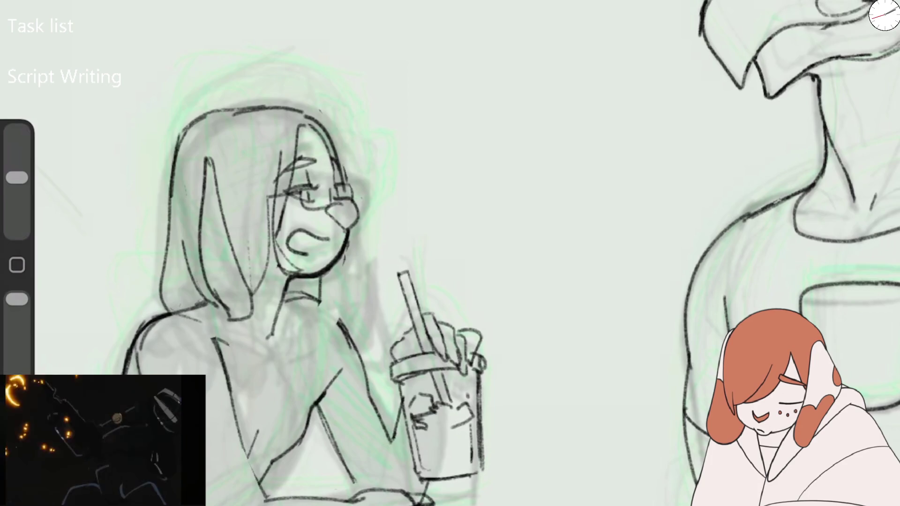
left_click_drag(17, 178, 17, 170)
left_click_drag(340, 262, 321, 328)
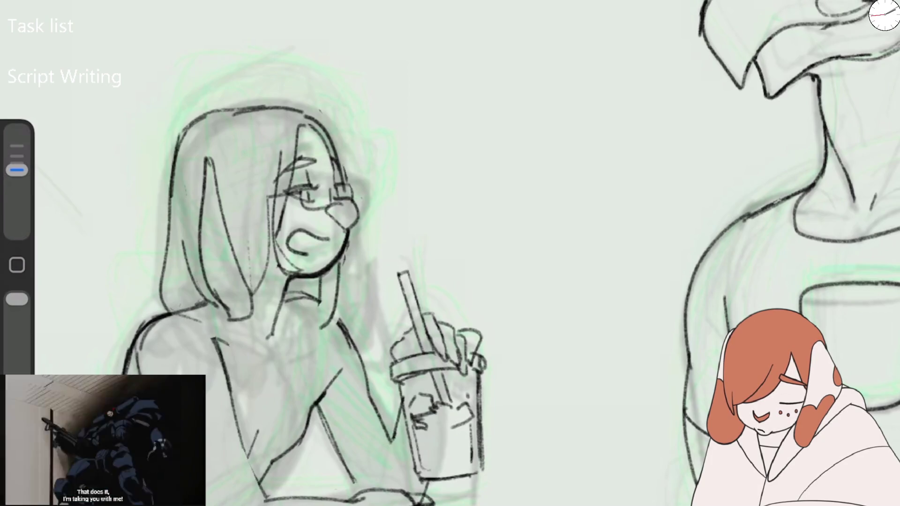
left_click_drag(194, 236, 183, 307)
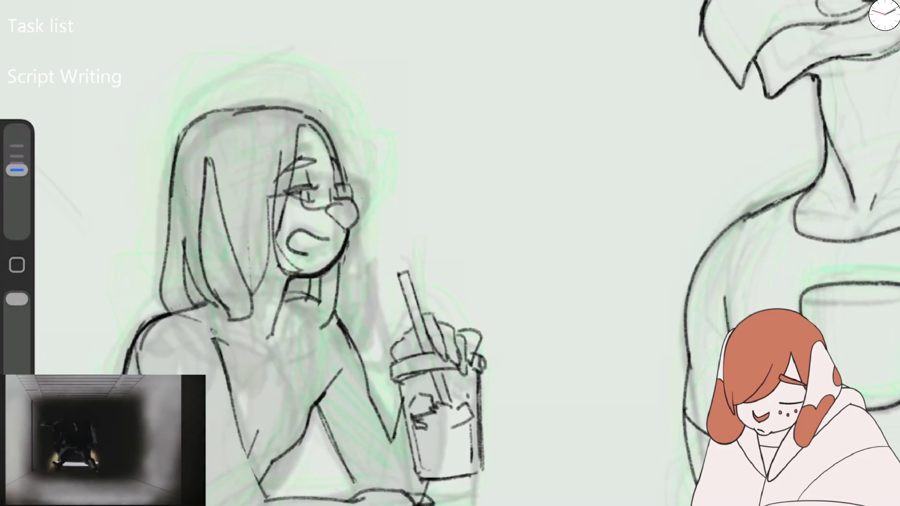
left_click_drag(294, 287, 282, 348)
left_click_drag(307, 313, 287, 341)
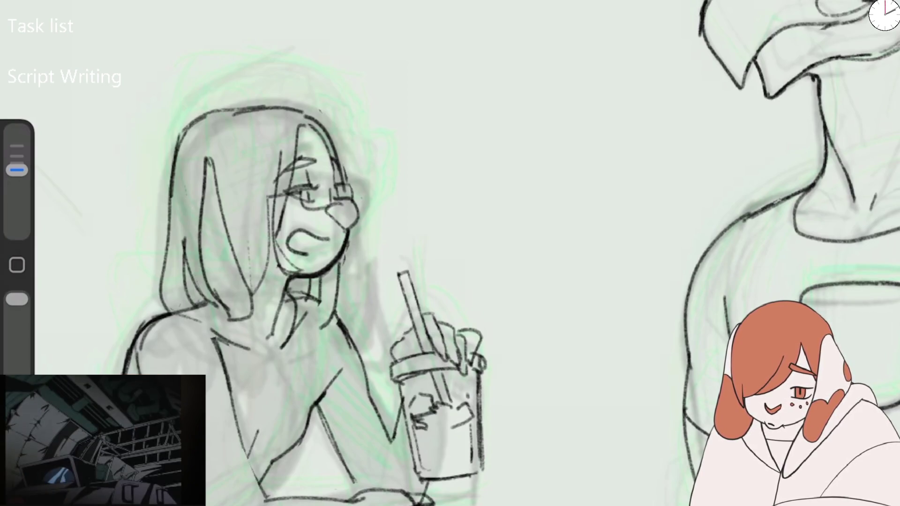
Erase the rough neck and collar strokes.
scroll(399, 380, "up", 1)
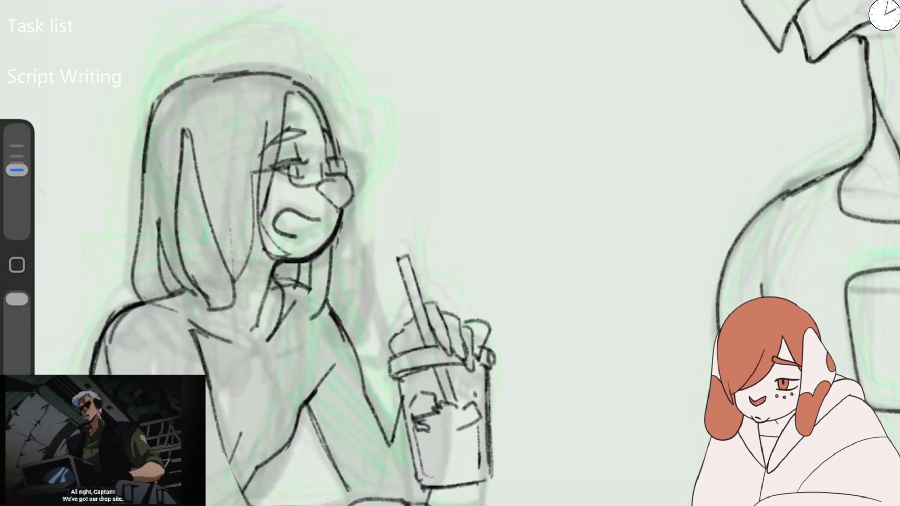
left_click_drag(17, 170, 17, 177)
left_click_drag(347, 291, 321, 338)
mouse_move(312, 283)
left_mouse_down()
mouse_move(272, 337)
mouse_move(260, 328)
left_mouse_up()
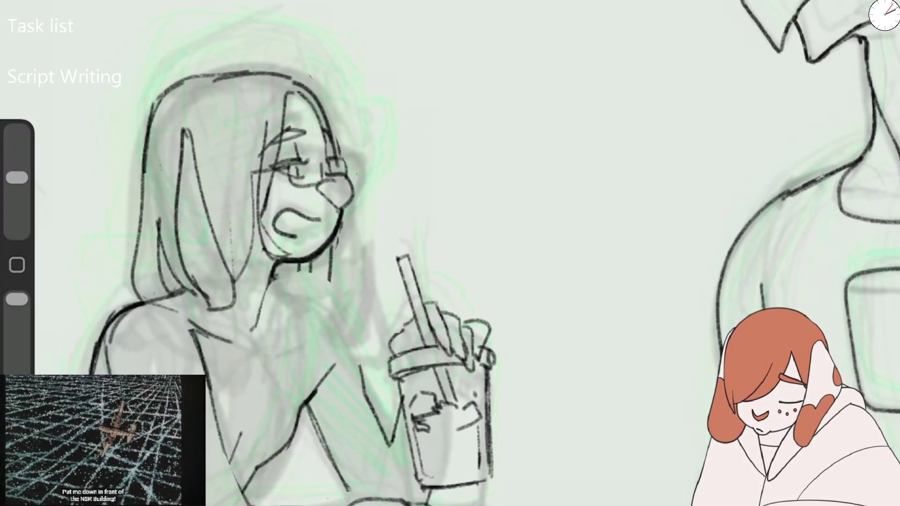
Flip the canvas horizontally so the woman faces left.
left_click(52, 3)
scroll(450, 281, "down", 2)
scroll(468, 234, "up", 1)
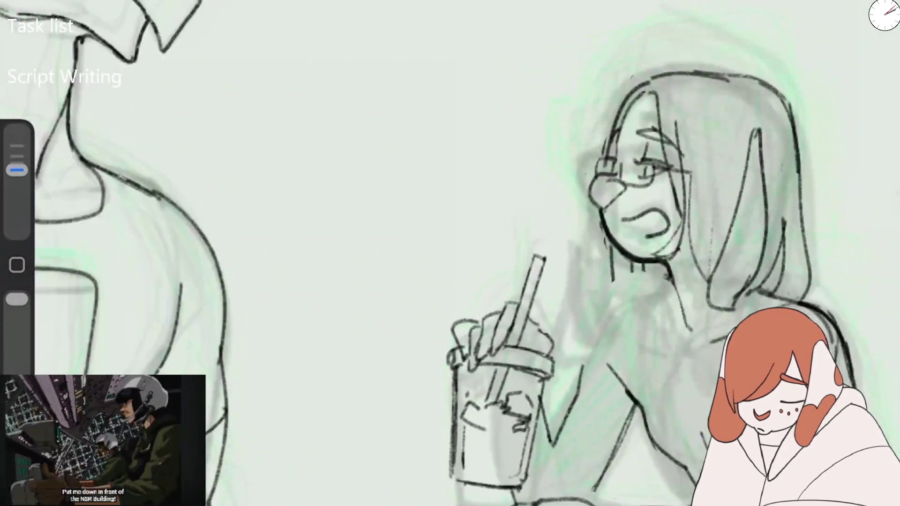
scroll(516, 211, "up", 2)
Undo trial neck strokes and ink a short jaw line with a smaller brush.
left_click_drag(415, 355, 557, 256)
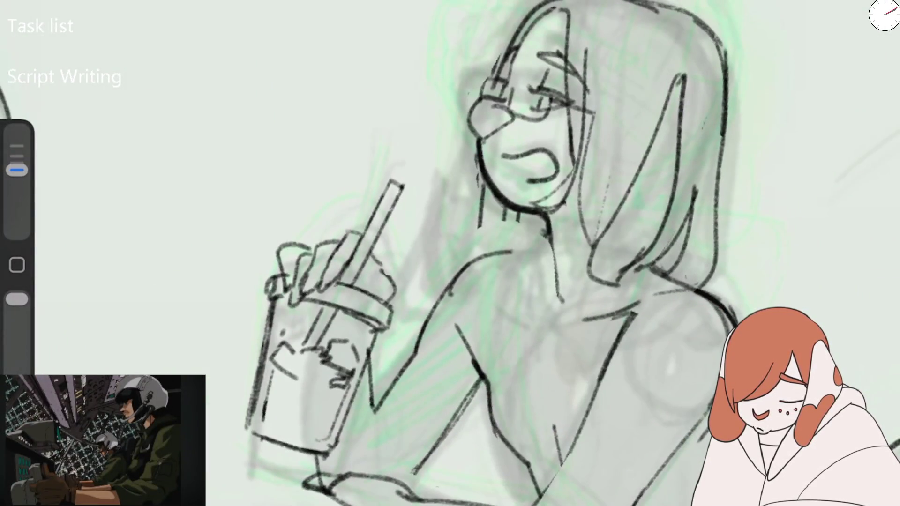
left_click_drag(550, 211, 520, 272)
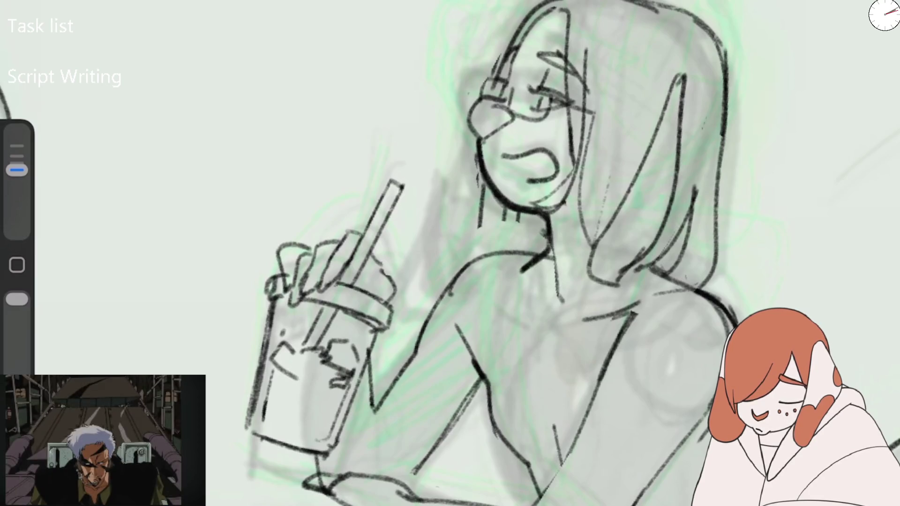
key("ctrl+z")
key("ctrl+z")
key("ctrl+z")
left_click_drag(17, 170, 17, 177)
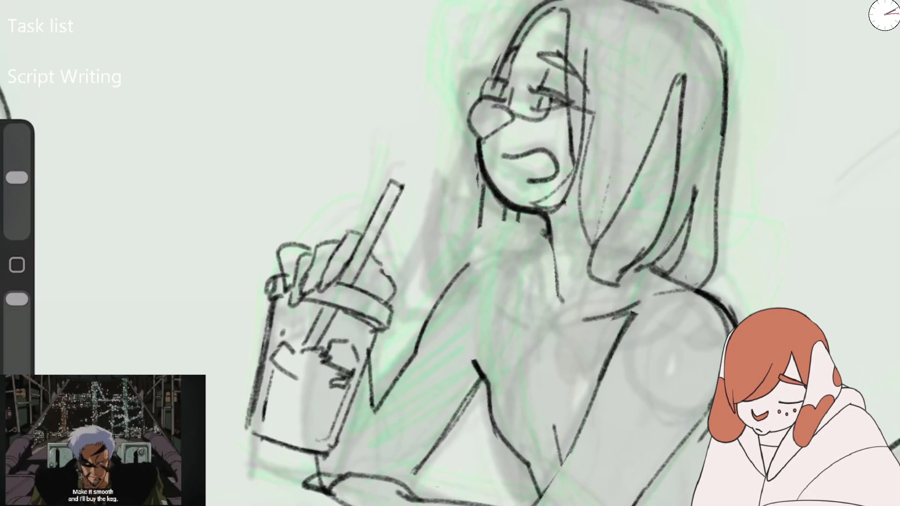
key("ctrl+z")
left_click_drag(503, 205, 520, 216)
left_click_drag(17, 178, 17, 170)
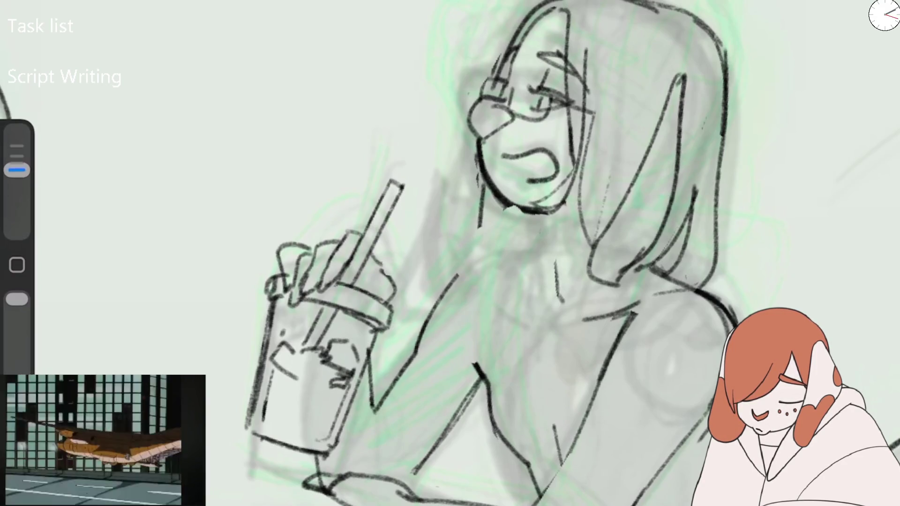
Ink the shoulder-to-neck curves, two neck lines and the V-shaped collar.
left_click_drag(443, 295, 544, 245)
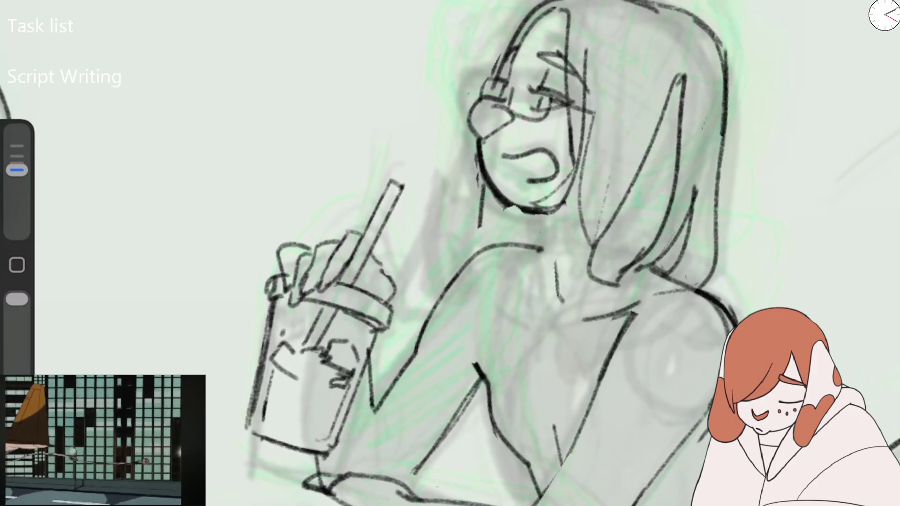
mouse_move(519, 210)
left_mouse_down()
mouse_move(507, 247)
mouse_move(543, 247)
left_mouse_up()
left_click_drag(548, 206, 560, 283)
mouse_move(553, 241)
left_mouse_down()
mouse_move(513, 272)
mouse_move(561, 323)
left_mouse_up()
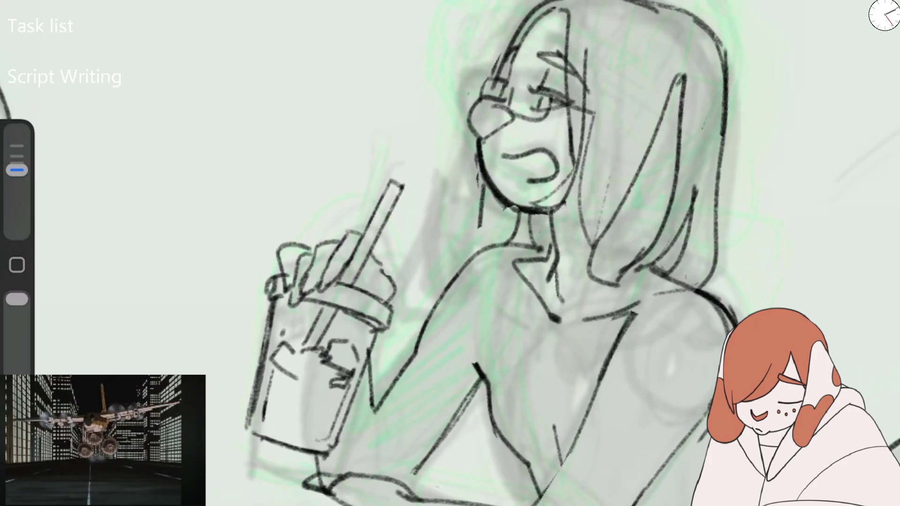
scroll(450, 253, "down", 5)
scroll(469, 254, "up", 2)
scroll(469, 253, "up", 2)
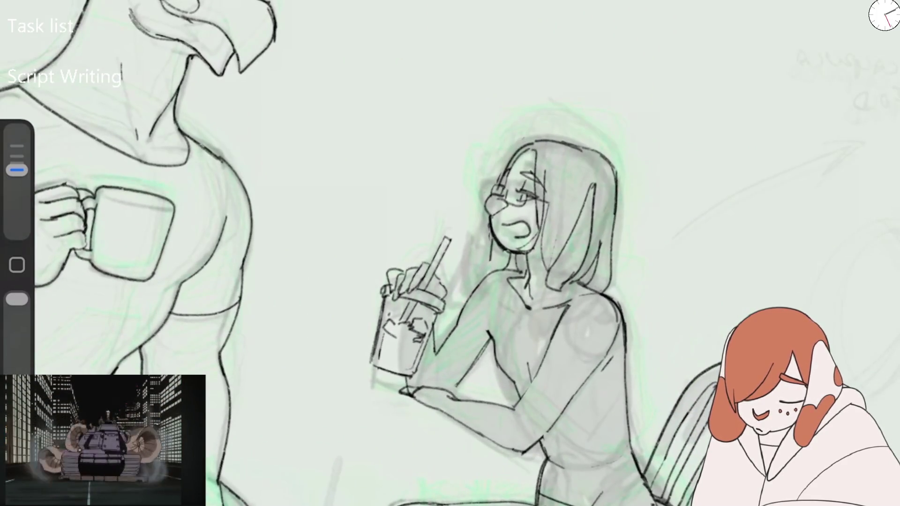
Flip the canvas back horizontally, then ink the woman's chin, collar and arm lines with a larger brush.
left_click(101, 269)
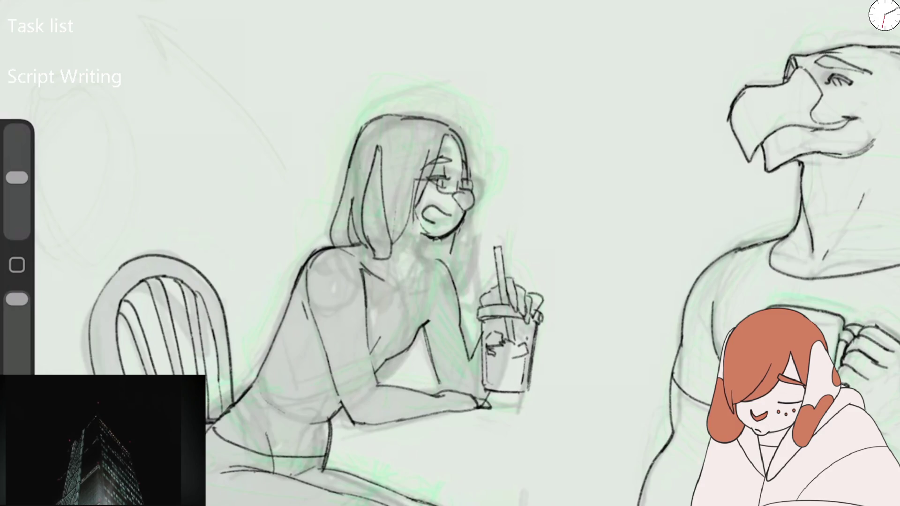
scroll(558, 225, "up", 5)
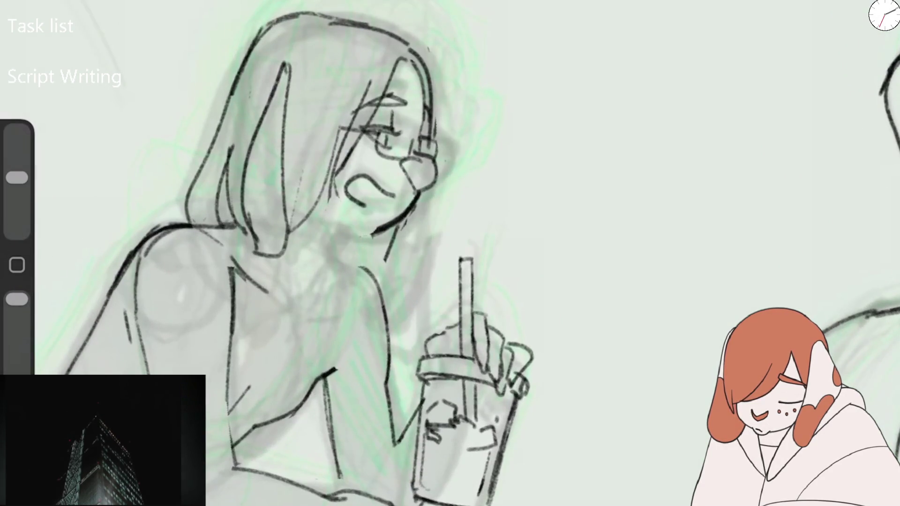
left_click_drag(17, 177, 17, 170)
mouse_move(381, 230)
left_mouse_down()
mouse_move(333, 237)
mouse_move(292, 304)
left_mouse_up()
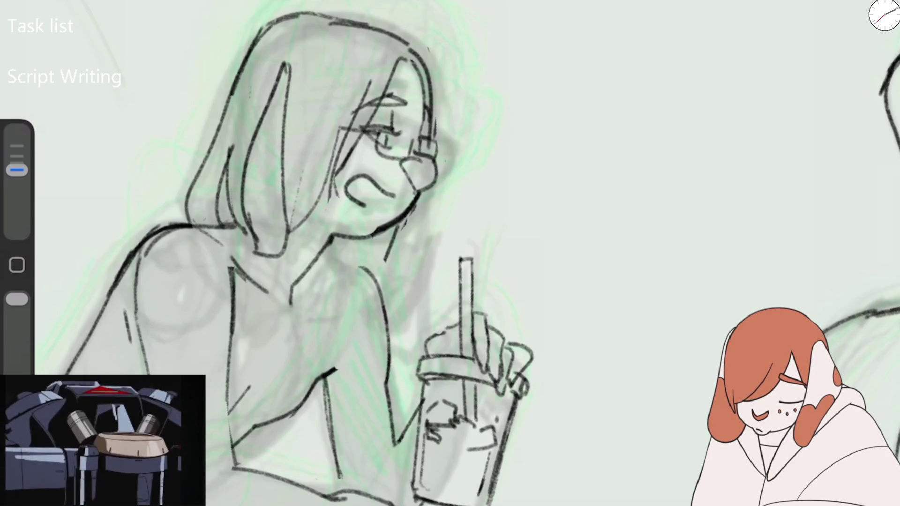
left_click_drag(363, 351, 320, 382)
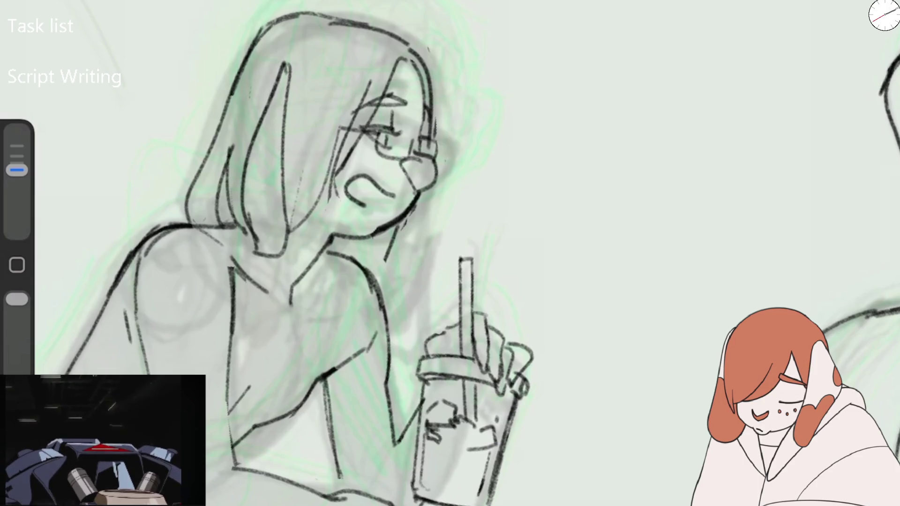
Resize the brush and add lineart along the woman's back and shoulder.
left_click_drag(16, 170, 17, 177)
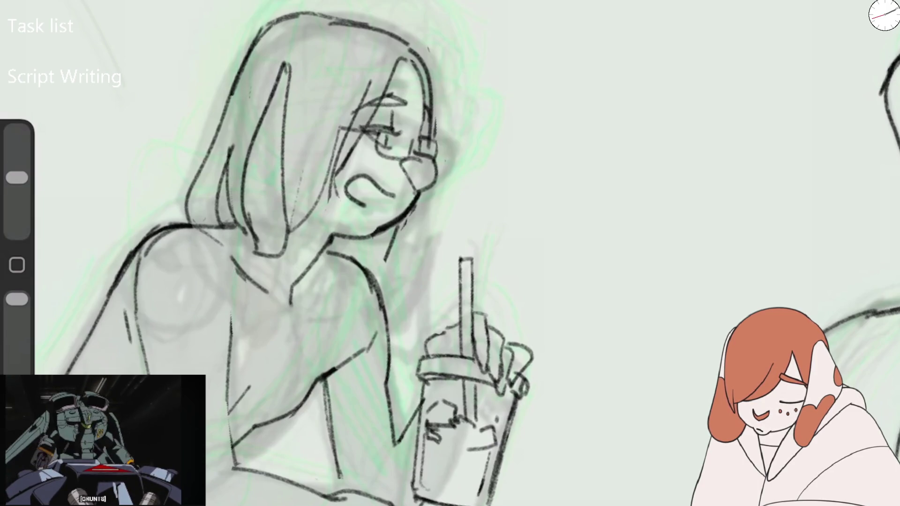
scroll(300, 253, "down", 5)
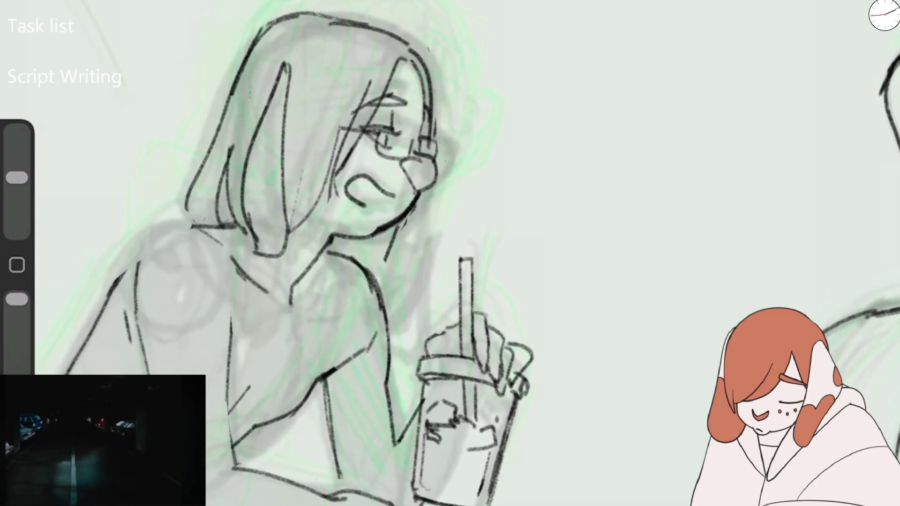
scroll(300, 253, "up", 2)
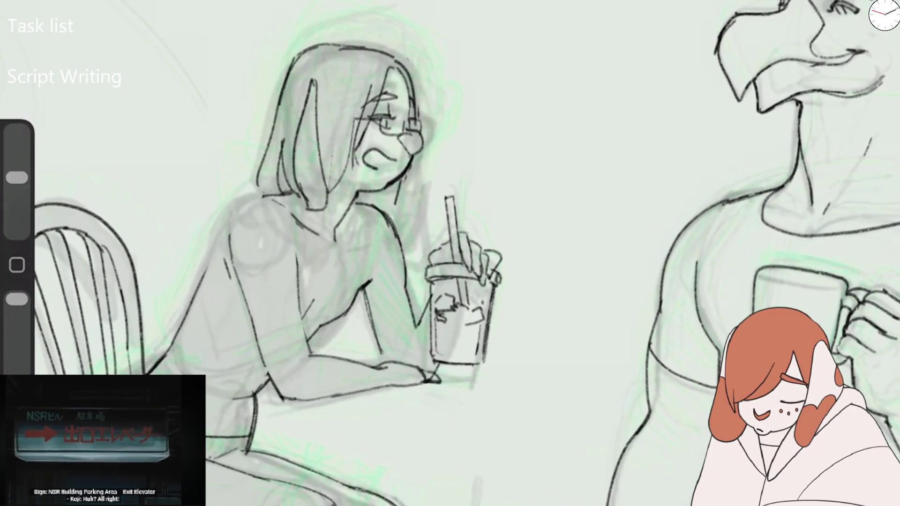
left_click_drag(17, 177, 17, 170)
left_click_drag(229, 236, 240, 294)
left_click_drag(294, 219, 296, 283)
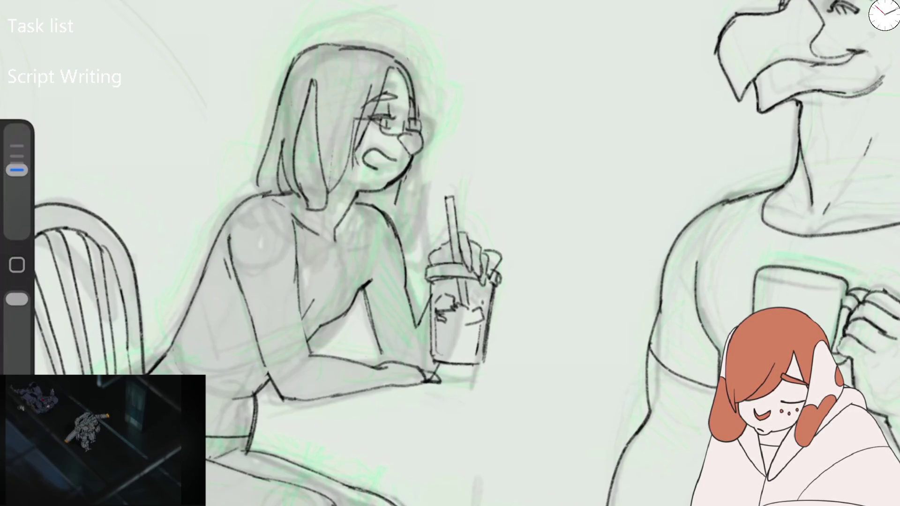
Try a V-shaped collar line at the neck, then undo it.
scroll(451, 253, "down", 5)
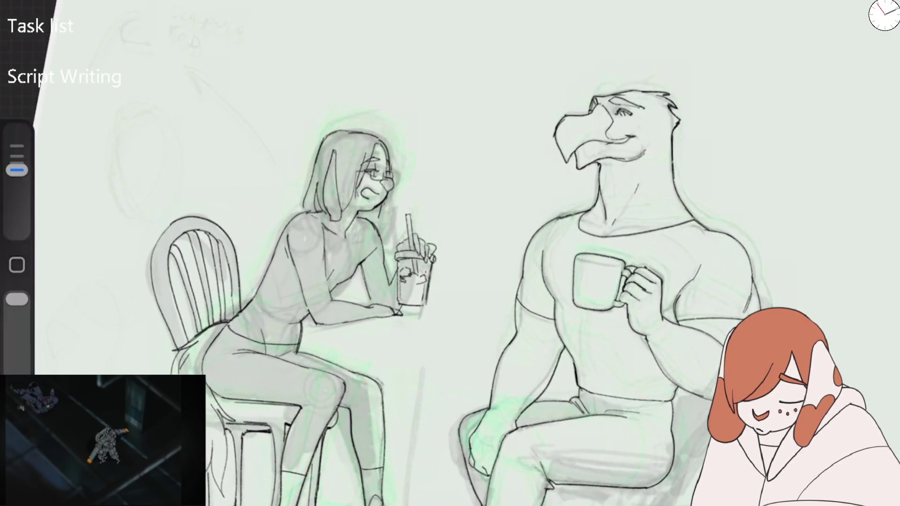
scroll(450, 137, "up", 5)
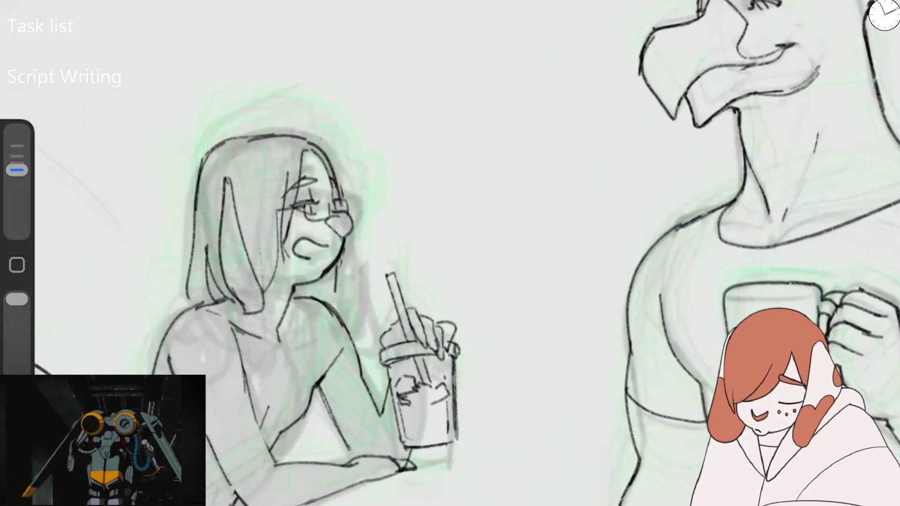
left_click_drag(16, 170, 17, 177)
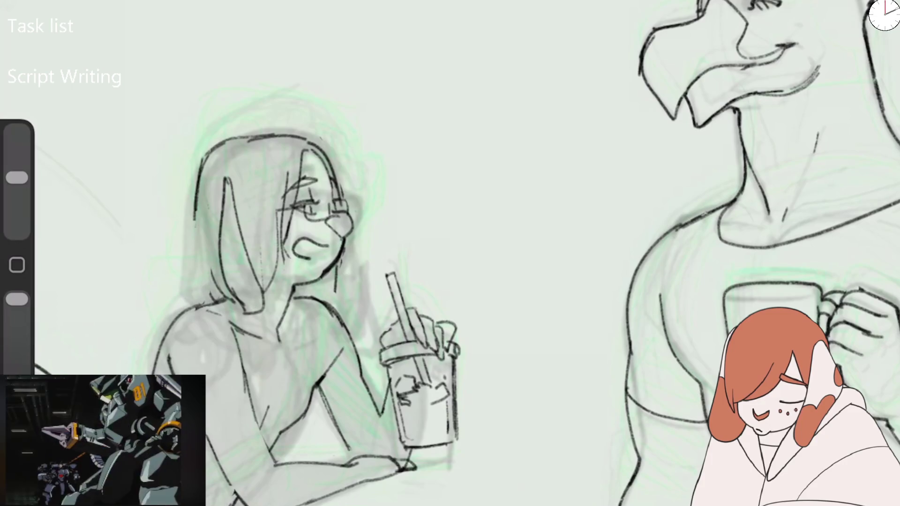
left_click_drag(17, 177, 17, 171)
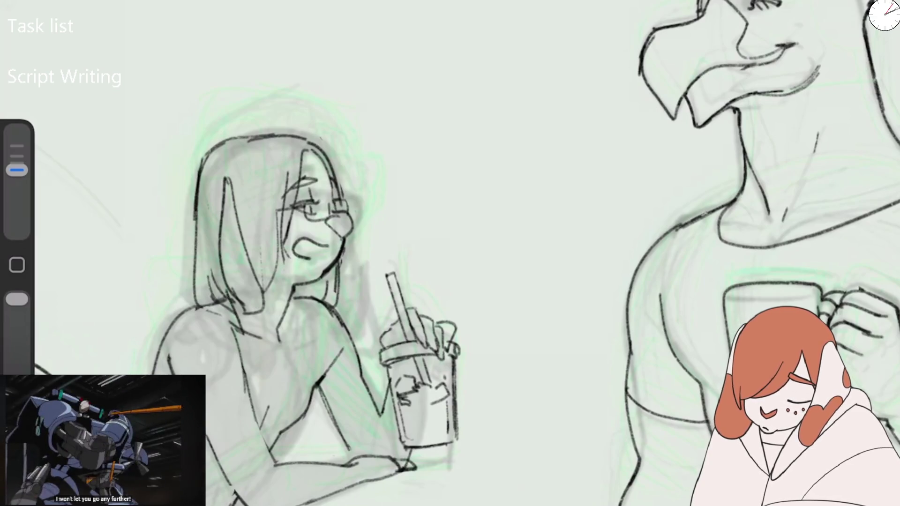
left_click_drag(228, 309, 296, 307)
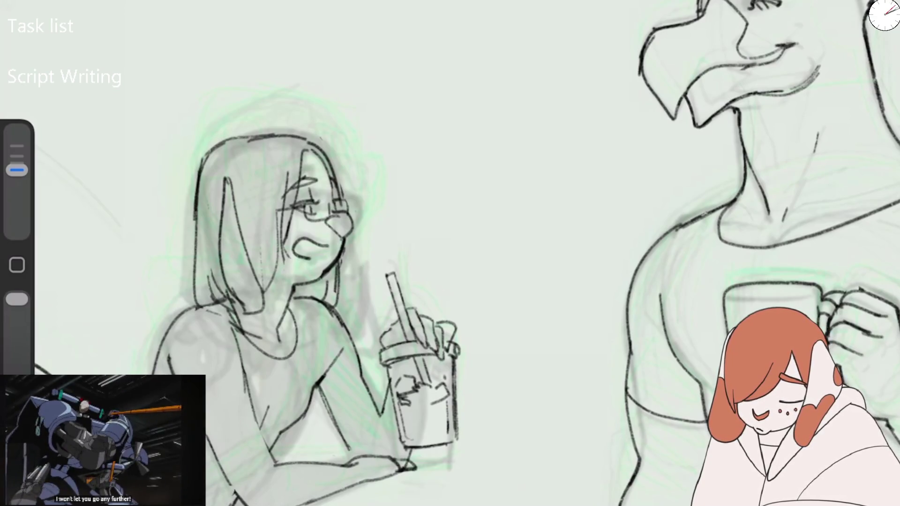
key("ctrl+z")
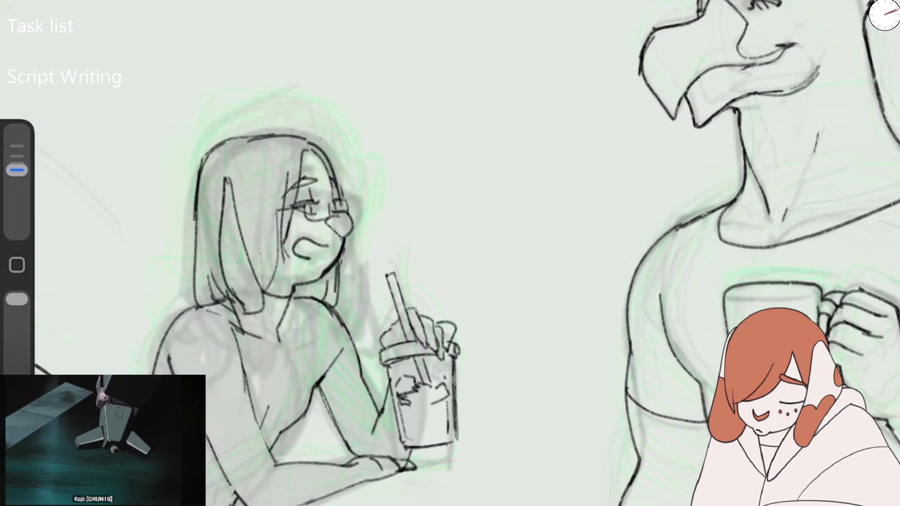
scroll(451, 253, "down", 5)
scroll(361, 270, "up", 3)
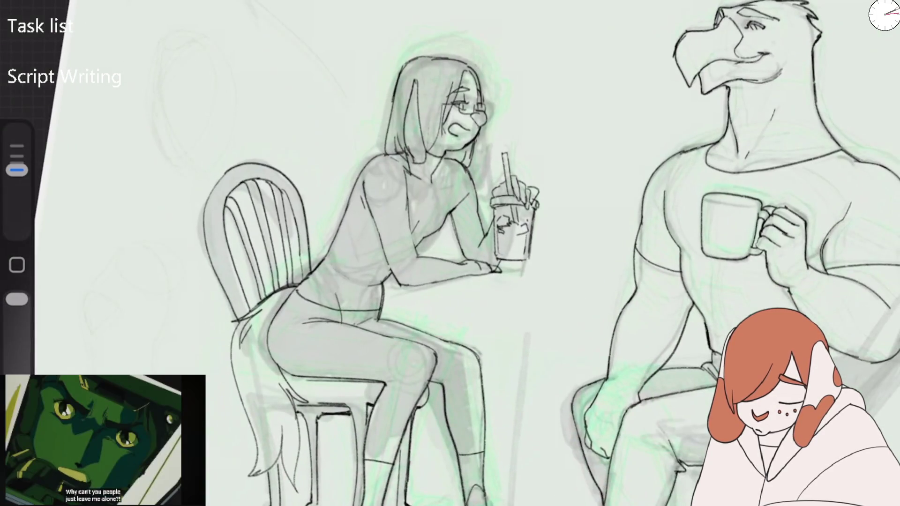
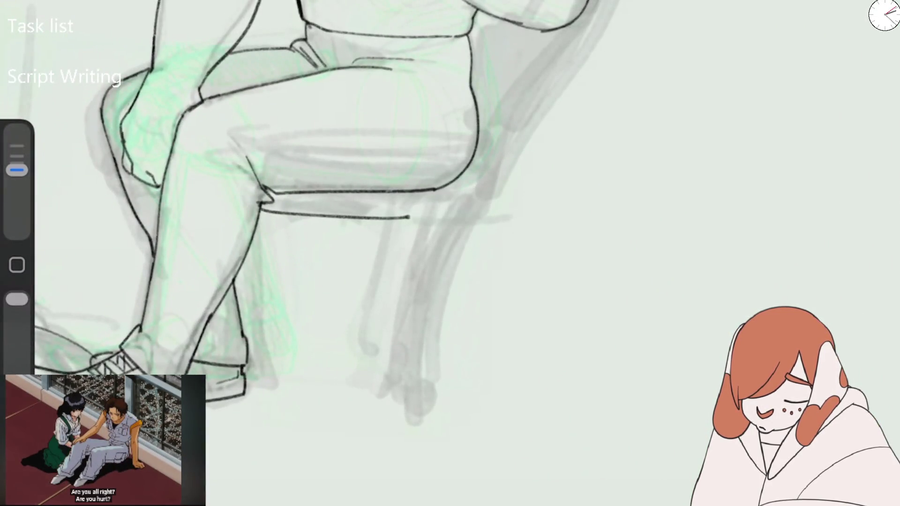
Undo the stray line beside the man's shin and flip the canvas horizontally.
left_click_drag(257, 217, 271, 377)
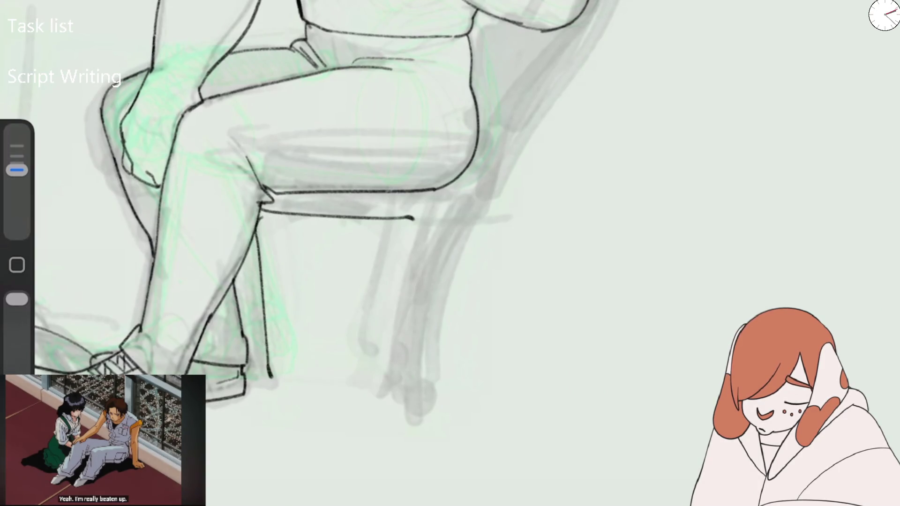
key("ctrl+z")
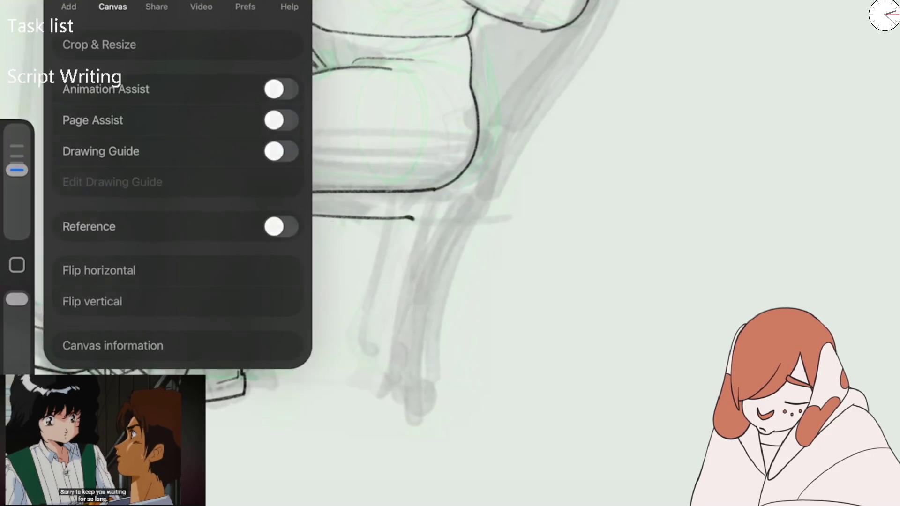
left_click(99, 270)
key("Escape")
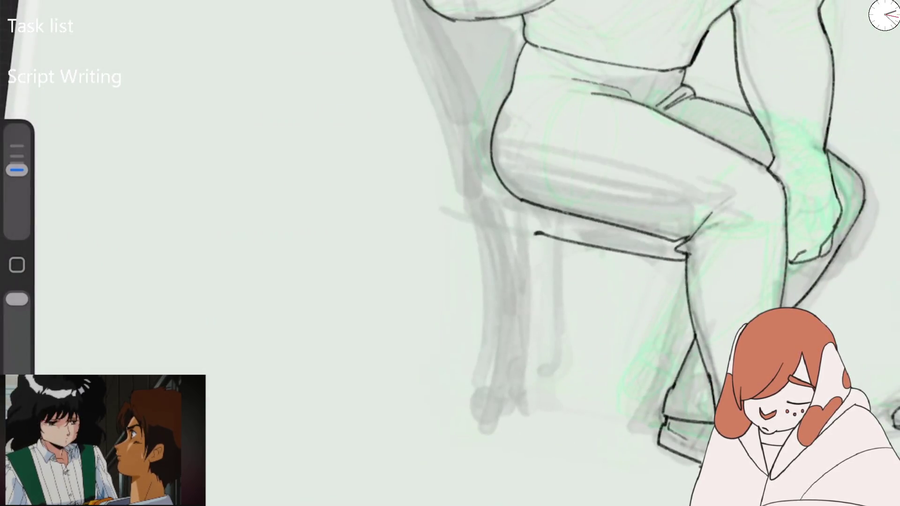
scroll(516, 234, "down", 5)
scroll(516, 234, "up", 3)
With a smaller brush, ink trial chair legs and the seat underside.
left_click_drag(17, 170, 17, 171)
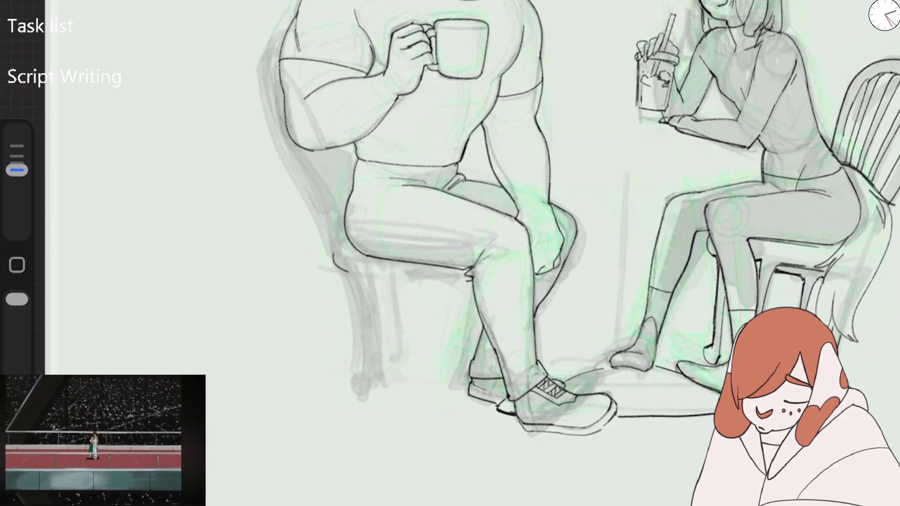
left_click_drag(354, 307, 364, 371)
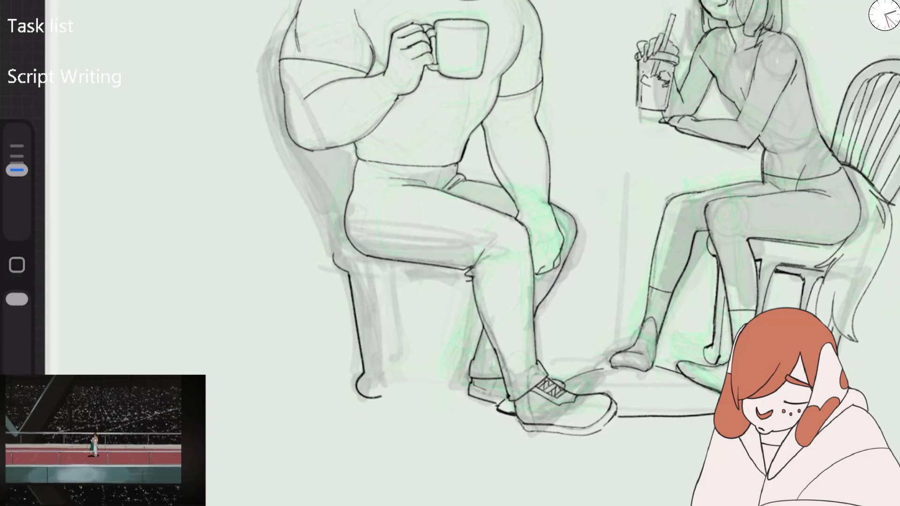
mouse_move(368, 267)
left_mouse_down()
mouse_move(377, 347)
mouse_move(464, 277)
left_mouse_up()
left_click_drag(389, 271, 399, 359)
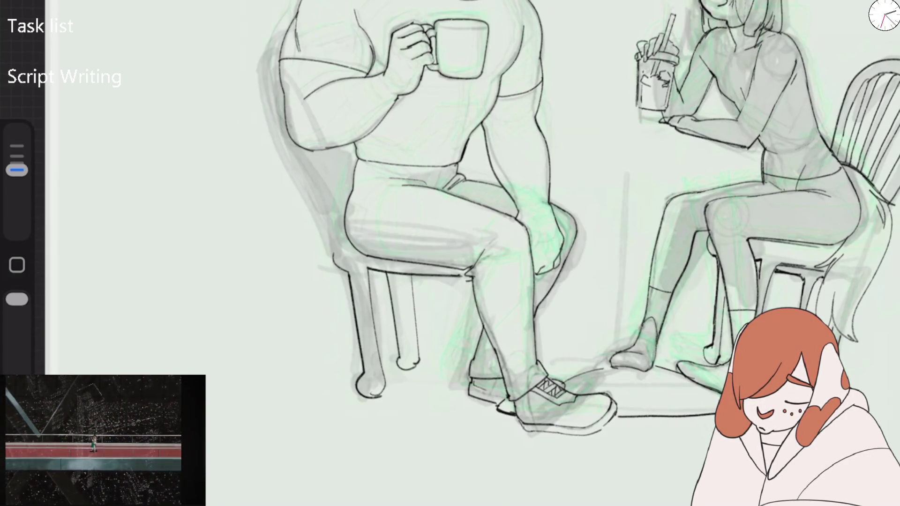
Erase the trial inked chair seat and leg lines.
scroll(476, 296, "up", 3)
left_click_drag(253, 303, 390, 289)
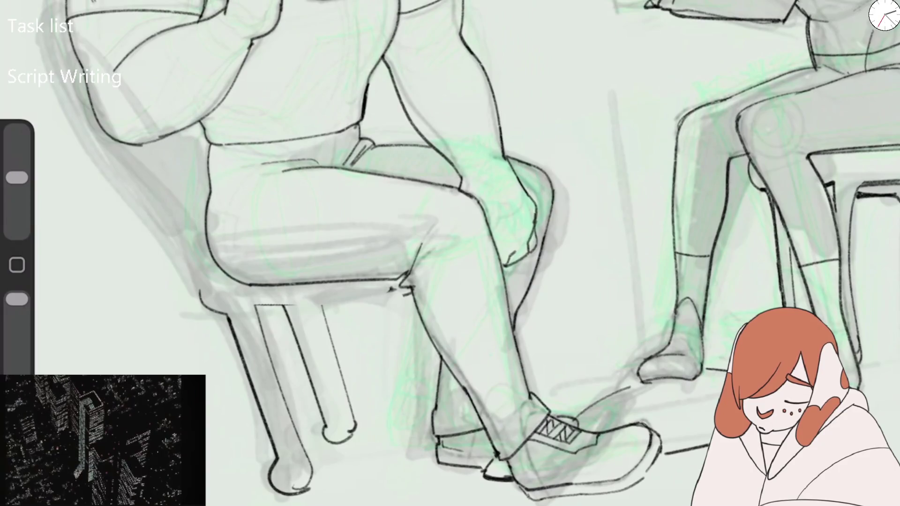
left_click_drag(17, 177, 17, 170)
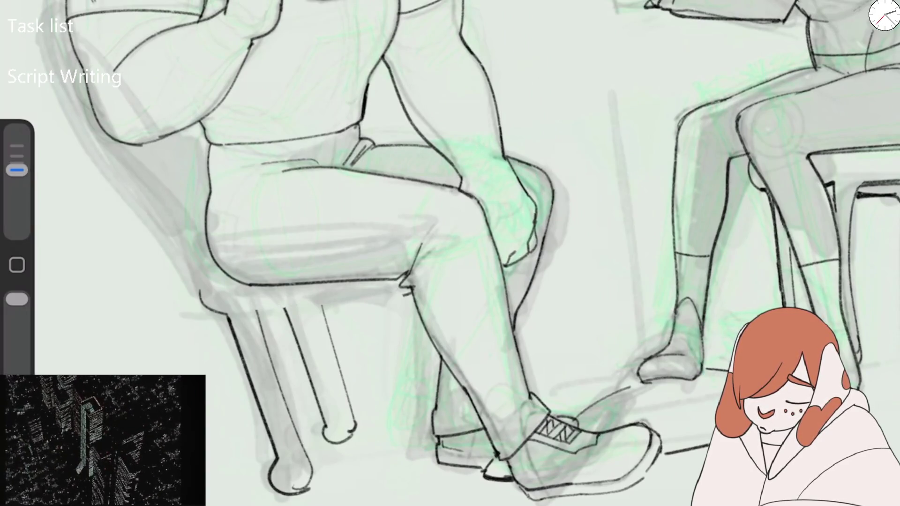
scroll(451, 253, "down", 3)
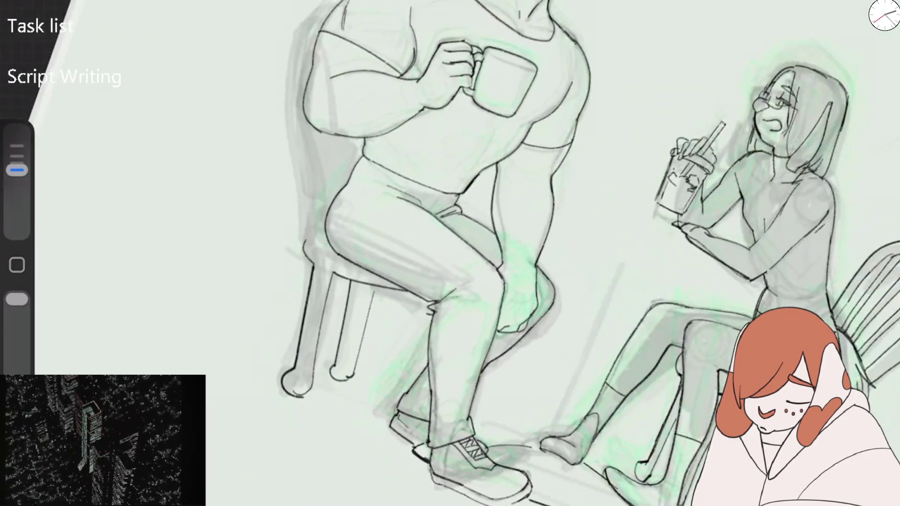
left_click_drag(310, 257, 416, 291)
left_click_drag(334, 267, 341, 382)
mouse_move(415, 290)
left_mouse_down()
mouse_move(300, 260)
mouse_move(279, 406)
left_mouse_up()
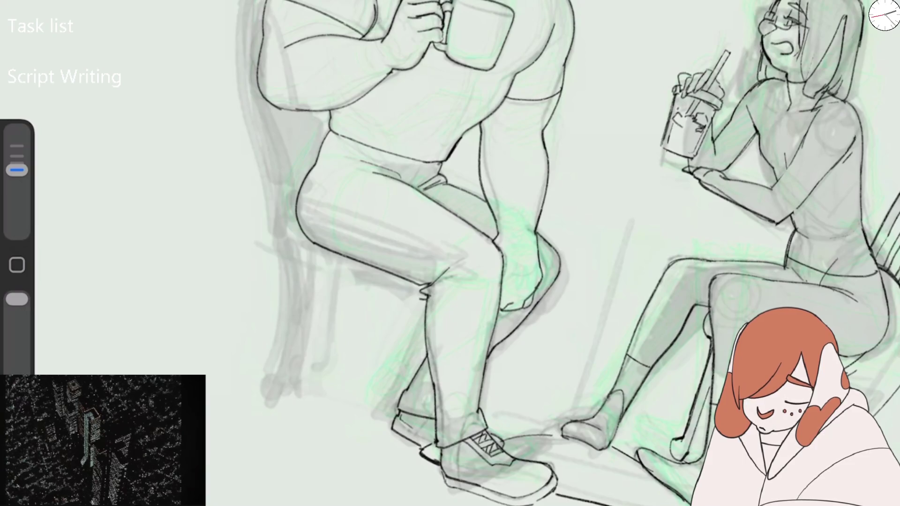
scroll(450, 253, "down", 3)
scroll(450, 253, "up", 3)
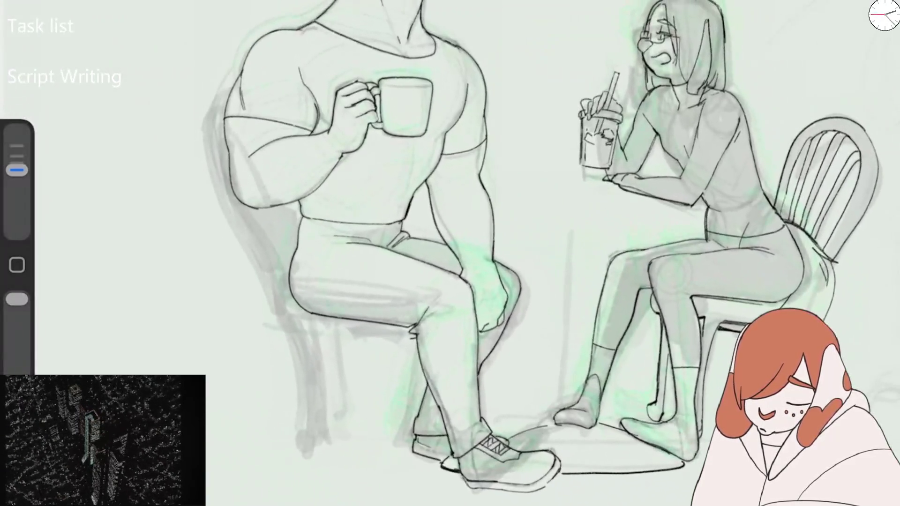
Add new top Layer 18, choose a Cleanup brush, and start the chair-seat ellipse.
key("l")
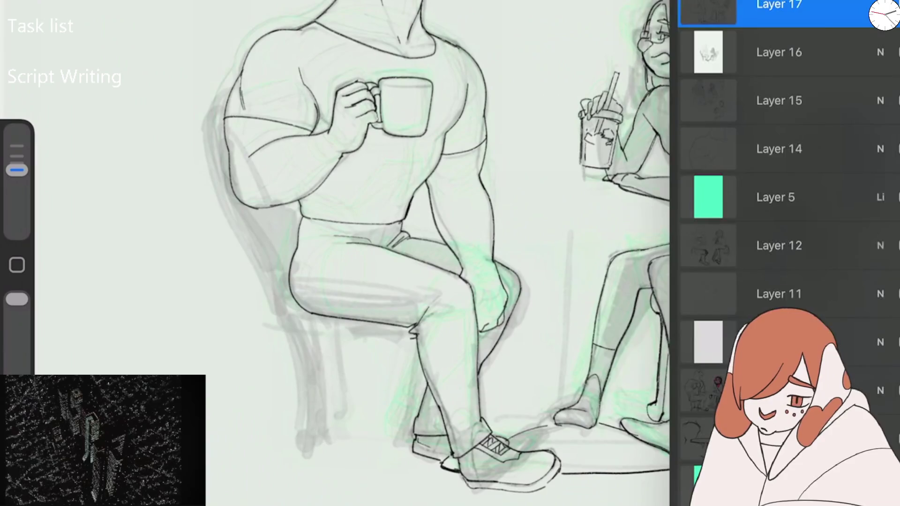
key("ctrl+shift+n")
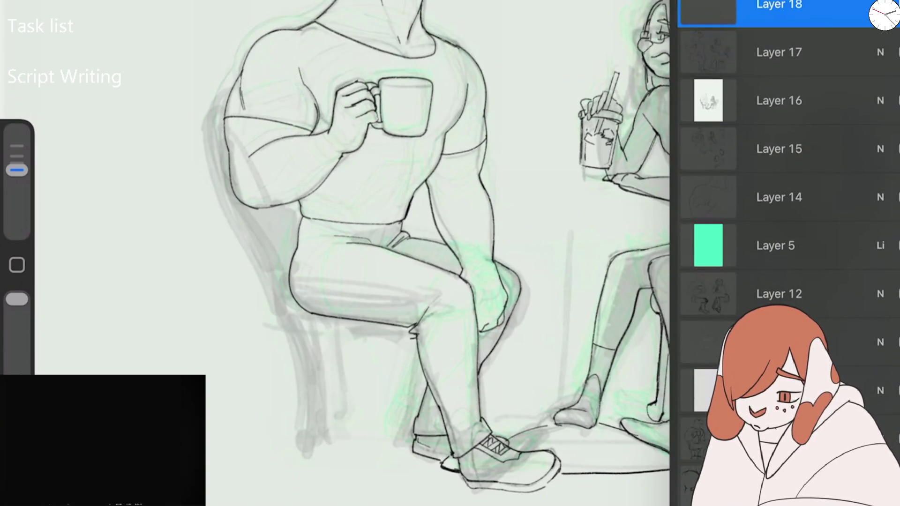
key("b")
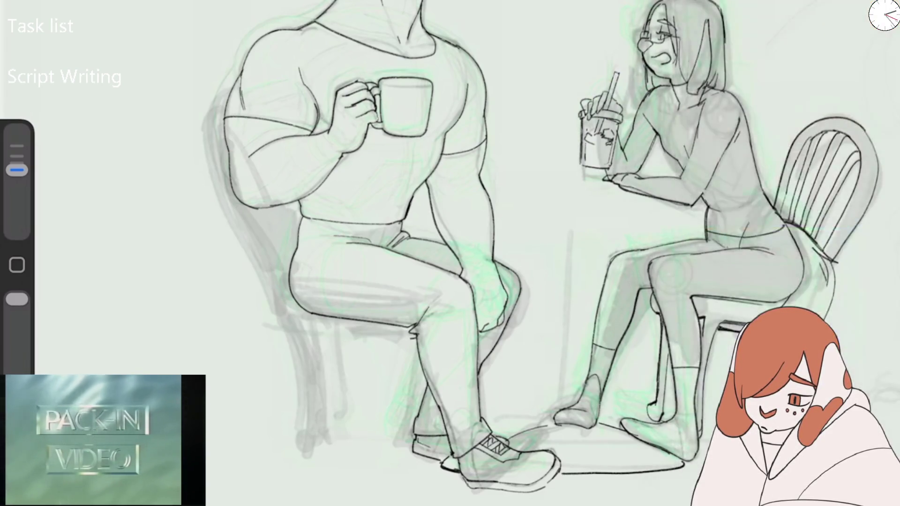
mouse_move(322, 318)
left_mouse_down()
mouse_move(282, 298)
mouse_move(318, 421)
left_mouse_up()
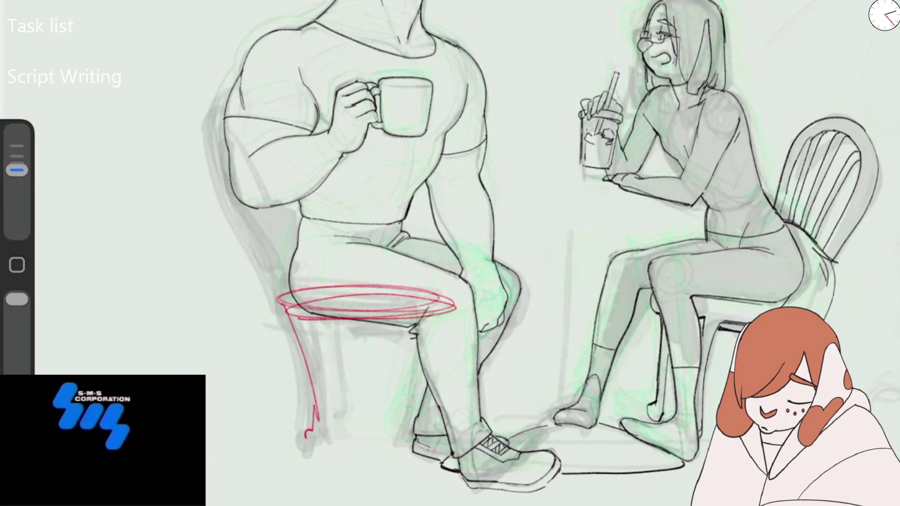
Sketch the man's chair legs and lower seat curve in red.
left_click_drag(331, 310, 353, 431)
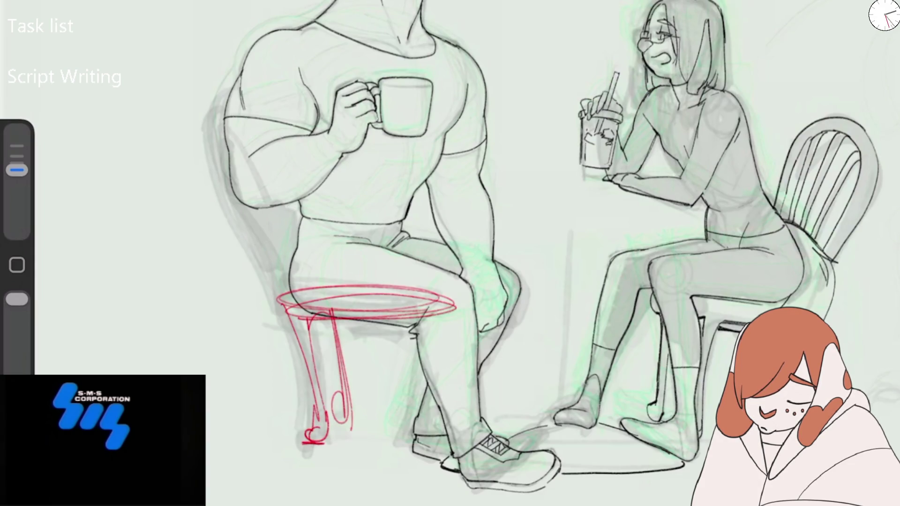
left_click_drag(342, 408, 347, 428)
left_click_drag(326, 329, 424, 422)
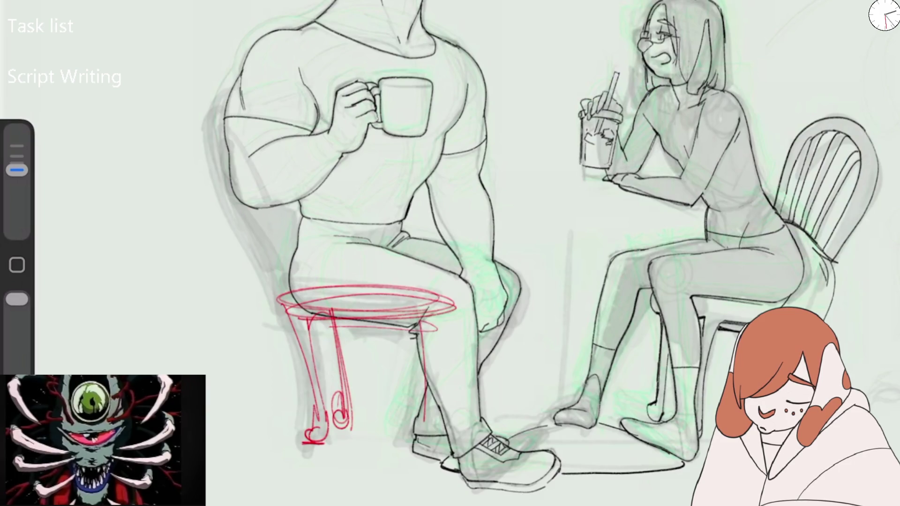
left_click_drag(438, 323, 419, 456)
left_click_drag(430, 317, 419, 432)
left_click_drag(450, 303, 431, 433)
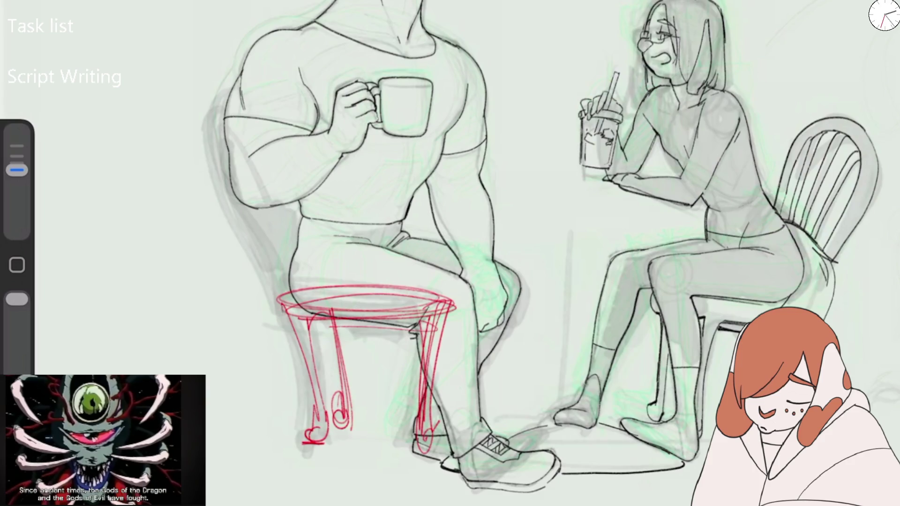
Sketch the looping, multi-arched chair back behind the man.
left_click_drag(283, 312, 237, 133)
mouse_move(218, 178)
left_mouse_down()
mouse_move(306, 259)
mouse_move(223, 154)
mouse_move(265, 284)
left_mouse_up()
mouse_move(246, 150)
left_mouse_down()
mouse_move(288, 291)
mouse_move(296, 263)
left_mouse_up()
left_click_drag(225, 192, 283, 202)
left_click_drag(240, 178, 280, 263)
left_click_drag(234, 148, 283, 256)
left_click_drag(251, 149, 290, 223)
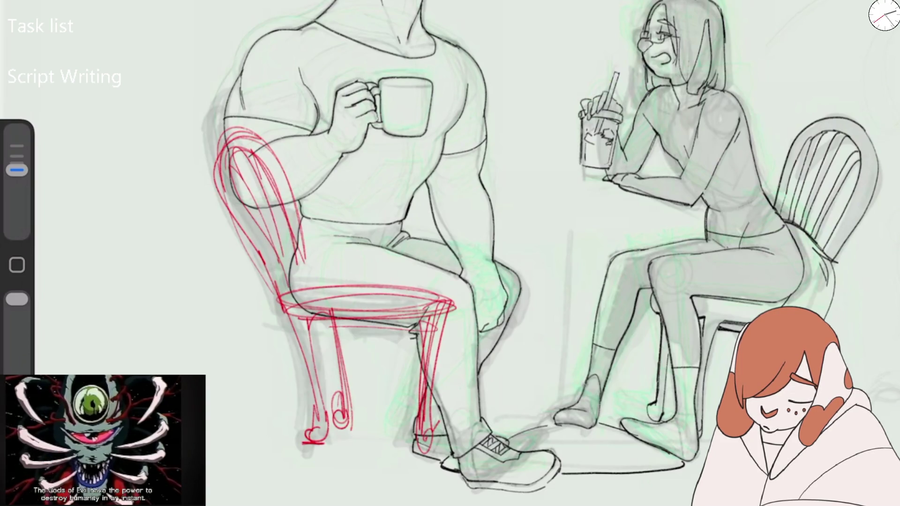
Rough in the chair feet, a floor line under both figures, and the woman's floor shadow.
left_click_drag(310, 445, 439, 438)
left_click_drag(306, 454, 396, 451)
mouse_move(355, 422)
left_mouse_down()
mouse_move(318, 431)
mouse_move(443, 435)
left_mouse_up()
left_click_drag(533, 445, 640, 442)
left_click_drag(300, 459, 553, 446)
left_click_drag(414, 451, 648, 444)
left_click_drag(345, 451, 647, 445)
left_click_drag(301, 454, 708, 443)
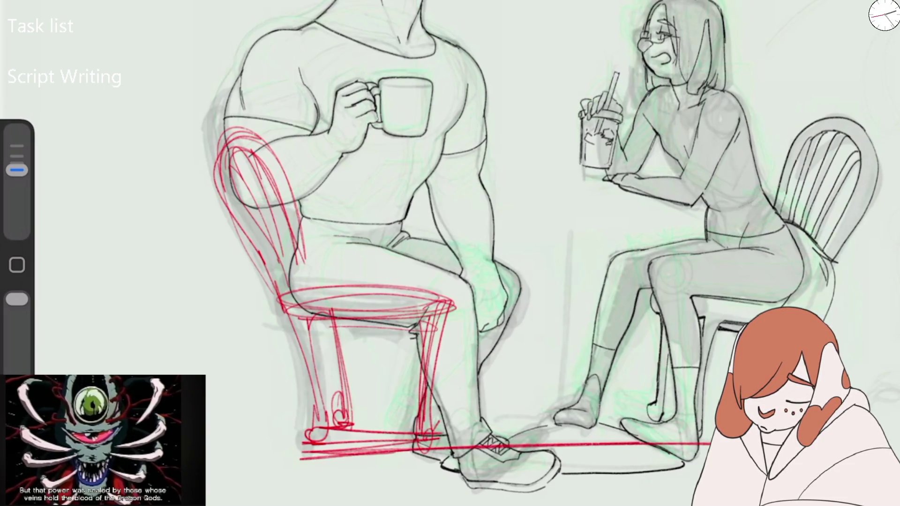
mouse_move(473, 459)
left_mouse_down()
mouse_move(675, 467)
mouse_move(563, 465)
mouse_move(661, 462)
mouse_move(506, 443)
left_mouse_up()
Try a tabletop ellipse, undo it, and draw the table's central leg.
left_click_drag(446, 253, 495, 266)
left_click_drag(375, 245, 640, 229)
mouse_move(696, 218)
left_mouse_down()
mouse_move(363, 216)
mouse_move(370, 225)
mouse_move(694, 223)
left_mouse_up()
key("ctrl+z")
key("ctrl+z")
key("ctrl+z")
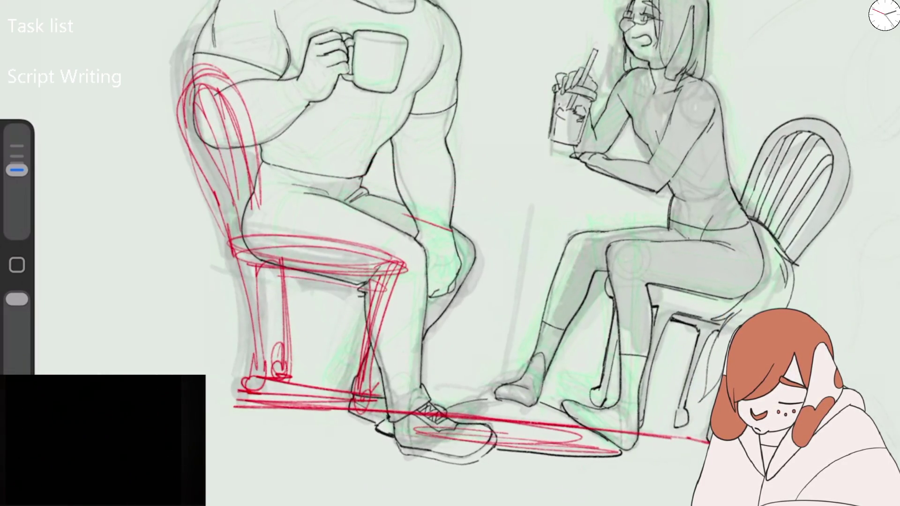
scroll(451, 253, "down", 5)
mouse_move(401, 328)
left_mouse_down()
mouse_move(401, 417)
mouse_move(403, 314)
mouse_move(402, 415)
mouse_move(381, 315)
mouse_move(394, 286)
mouse_move(500, 305)
mouse_move(303, 307)
mouse_move(506, 291)
left_mouse_up()
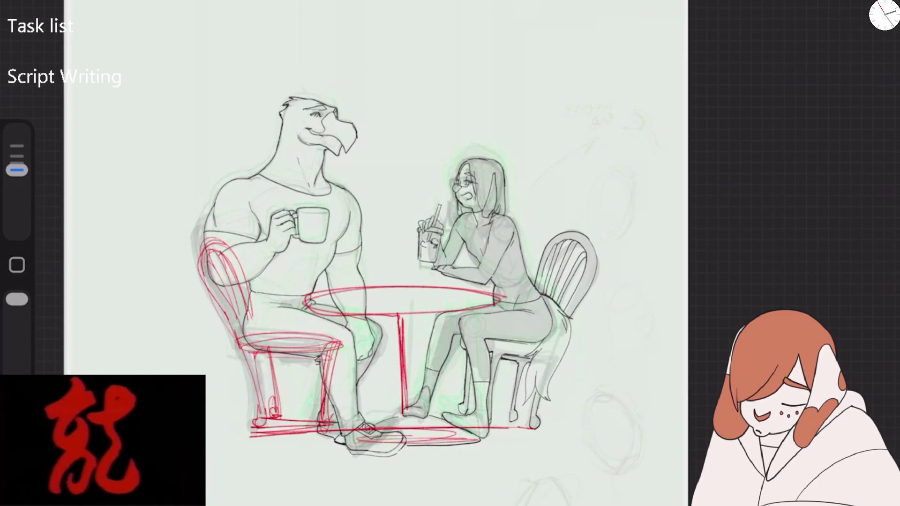
Undo the old table and redraw the tabletop ellipse higher with layered loops.
key("ctrl+z")
mouse_move(439, 267)
left_mouse_down()
mouse_move(297, 277)
mouse_move(495, 280)
mouse_move(300, 272)
mouse_move(499, 293)
mouse_move(291, 279)
mouse_move(485, 293)
left_mouse_up()
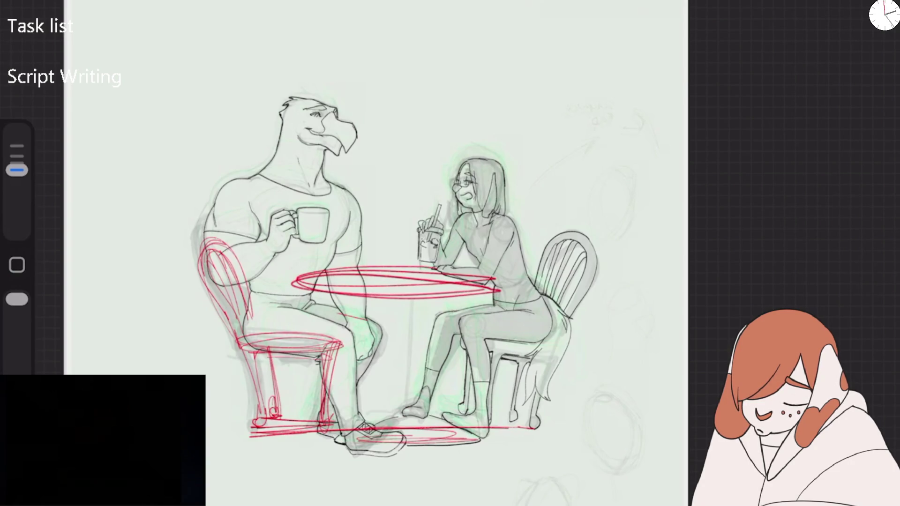
mouse_move(448, 271)
left_mouse_down()
mouse_move(466, 298)
mouse_move(346, 270)
mouse_move(483, 291)
mouse_move(451, 275)
mouse_move(312, 279)
left_mouse_up()
left_click_drag(382, 300, 502, 297)
left_click_drag(403, 281, 404, 346)
Sketch the table's central leg and firm up the tabletop's edges and end.
left_click_drag(400, 300, 403, 415)
left_click_drag(406, 315, 408, 418)
left_click_drag(300, 293, 389, 304)
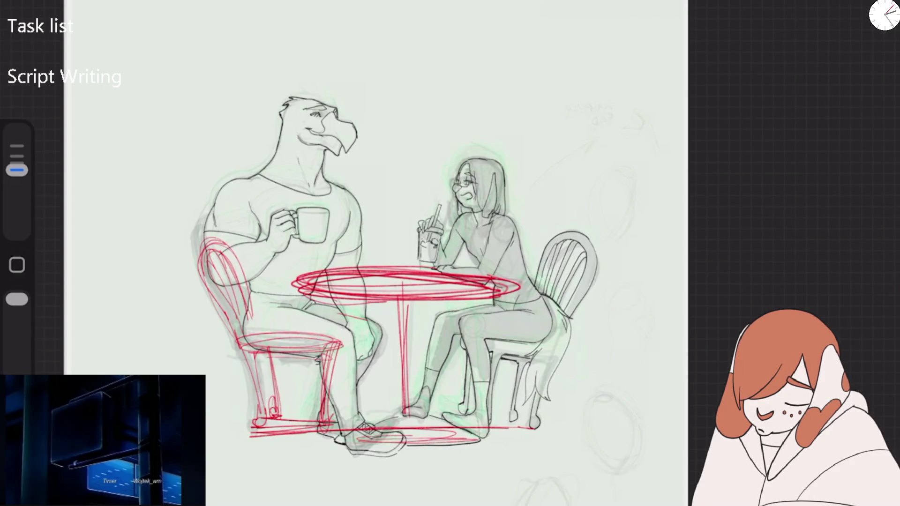
mouse_move(377, 274)
left_mouse_down()
mouse_move(442, 269)
mouse_move(520, 295)
mouse_move(422, 307)
mouse_move(300, 290)
left_mouse_up()
left_click_drag(514, 305, 532, 298)
mouse_move(409, 310)
left_mouse_down()
mouse_move(409, 405)
mouse_move(356, 433)
left_mouse_up()
Darken the left chair's base and foot, ring the table base, and add the inner rim.
left_click_drag(258, 428, 311, 423)
left_click_drag(254, 425, 263, 428)
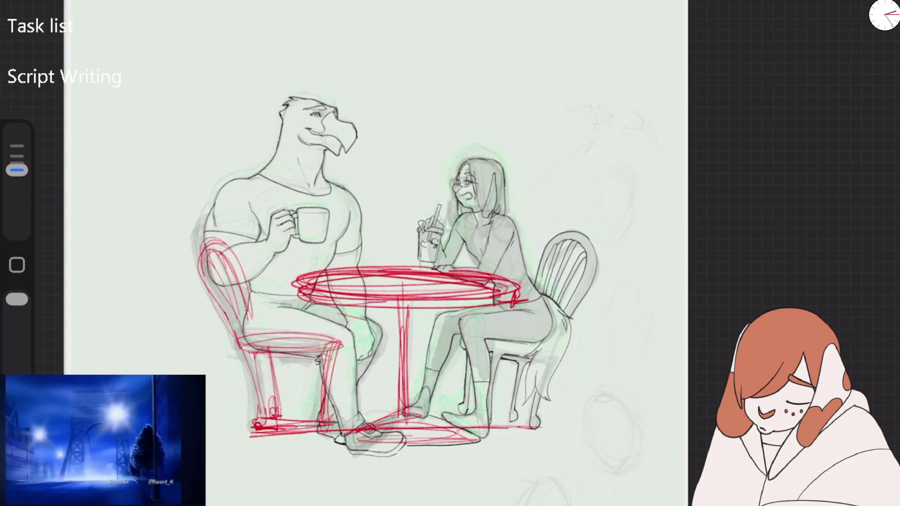
left_click_drag(544, 422, 553, 435)
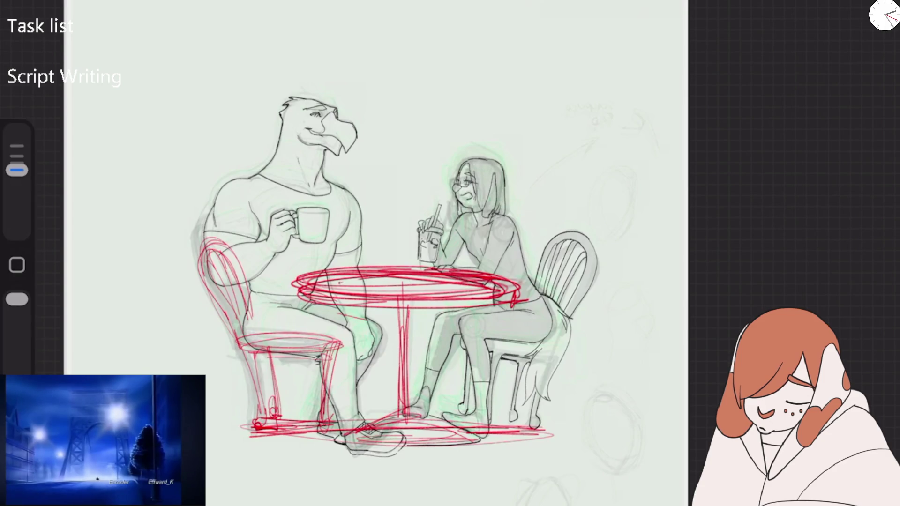
left_click_drag(329, 281, 373, 284)
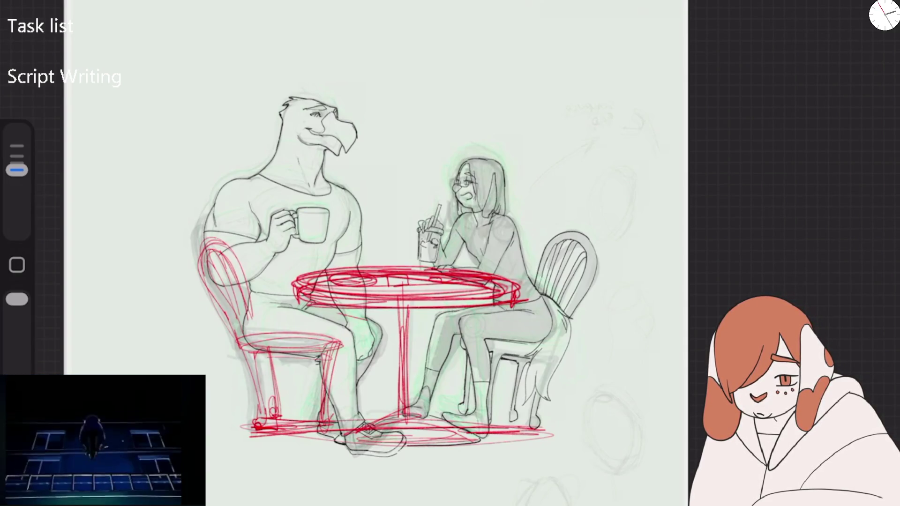
Fade the red table-and-chair sketch layer to 20% opacity.
scroll(375, 258, "up", 3)
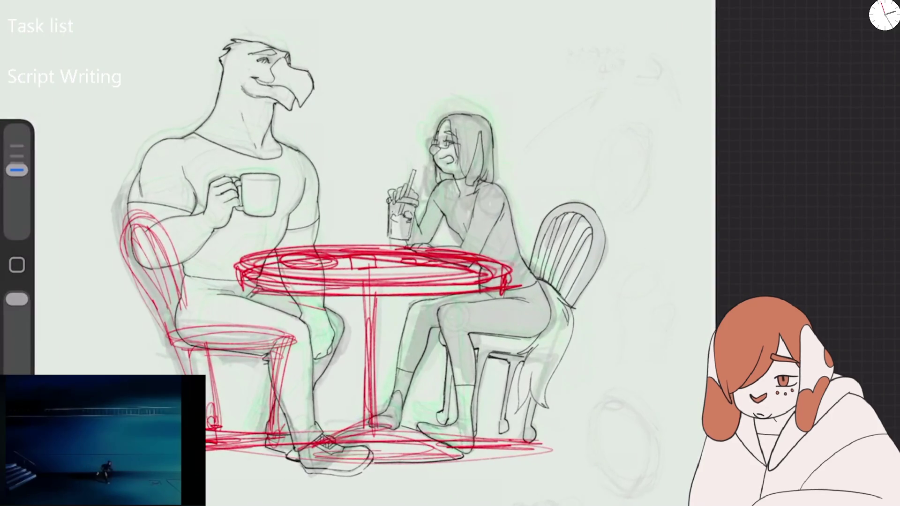
left_click_drag(17, 170, 17, 178)
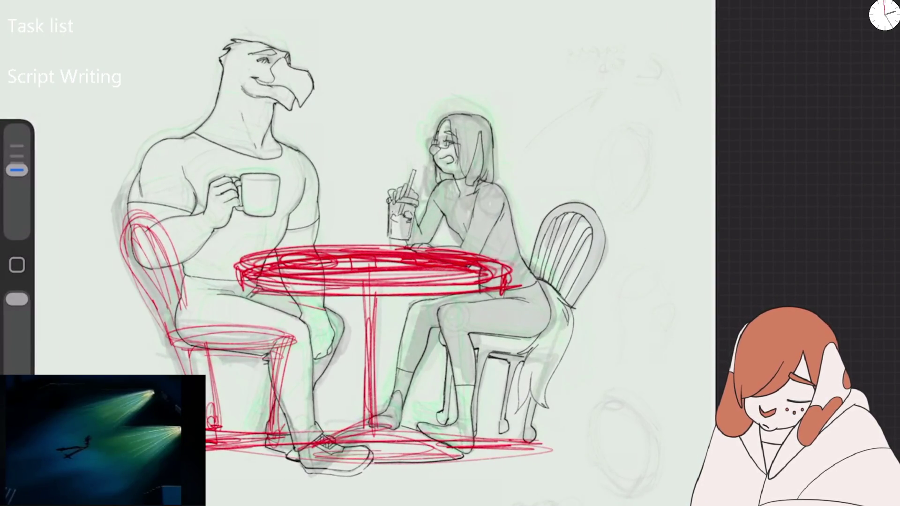
key("l")
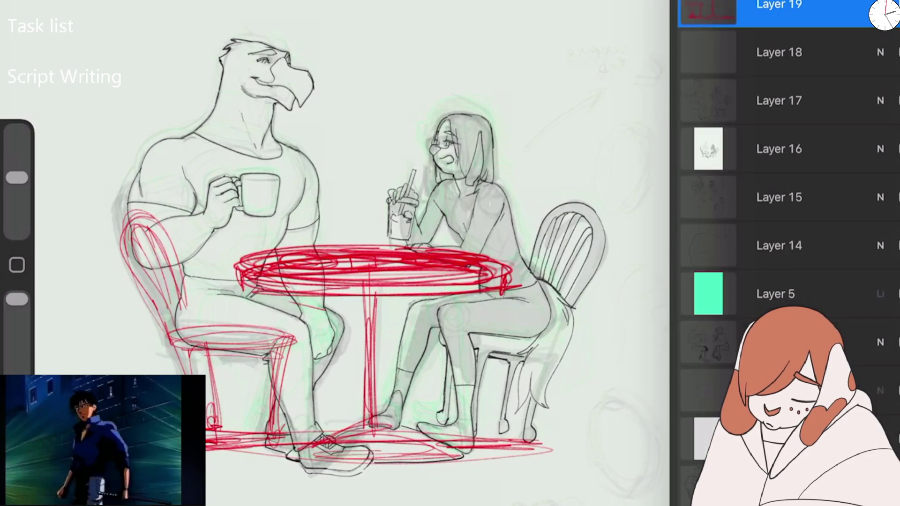
left_click(881, 5)
left_click_drag(893, 62, 736, 62)
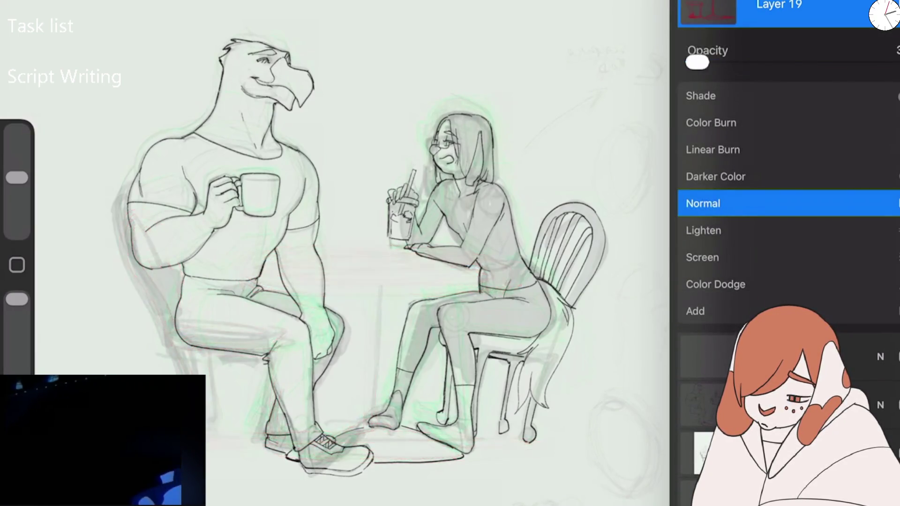
key("l")
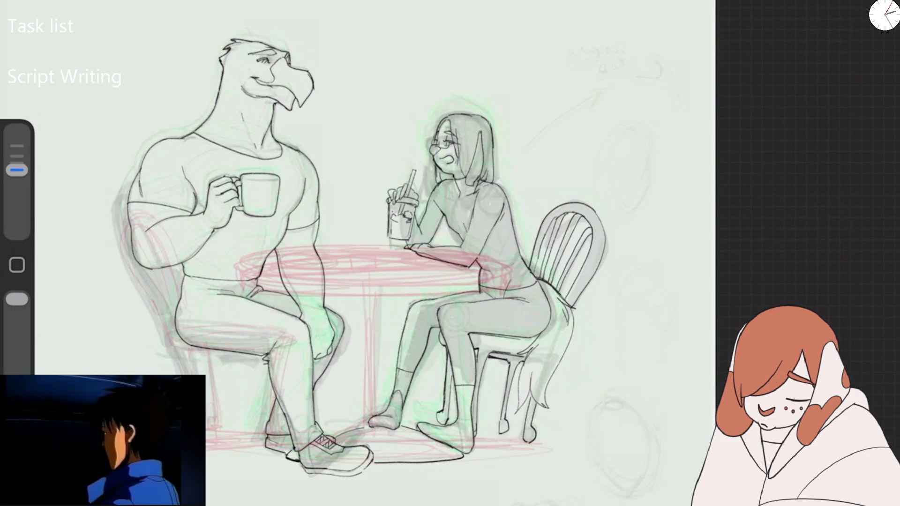
Raise Motion Filtering to 13.5% in the Pressure and Smoothing preferences.
left_click(245, 7)
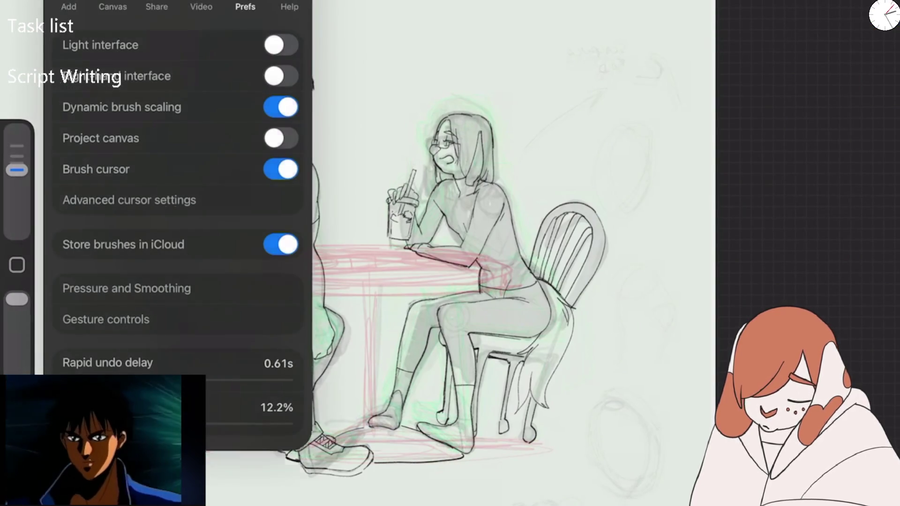
left_click(127, 289)
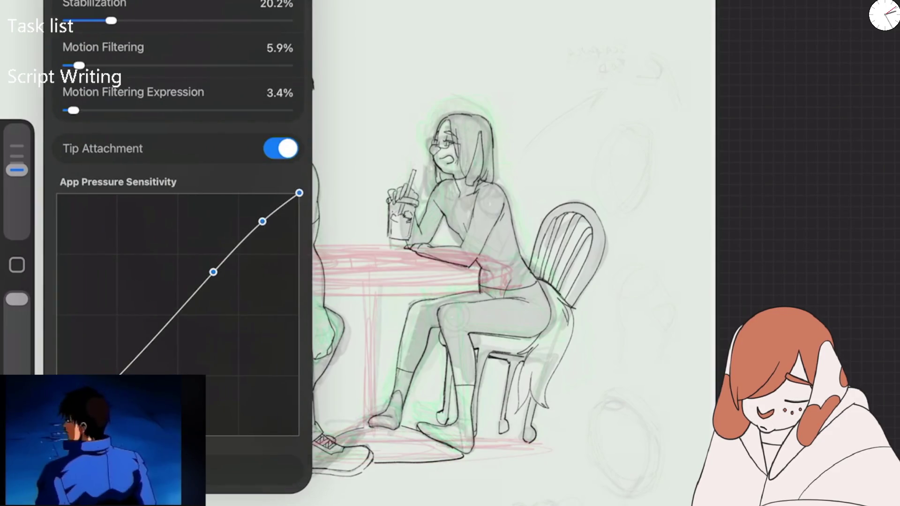
left_click_drag(79, 65, 96, 65)
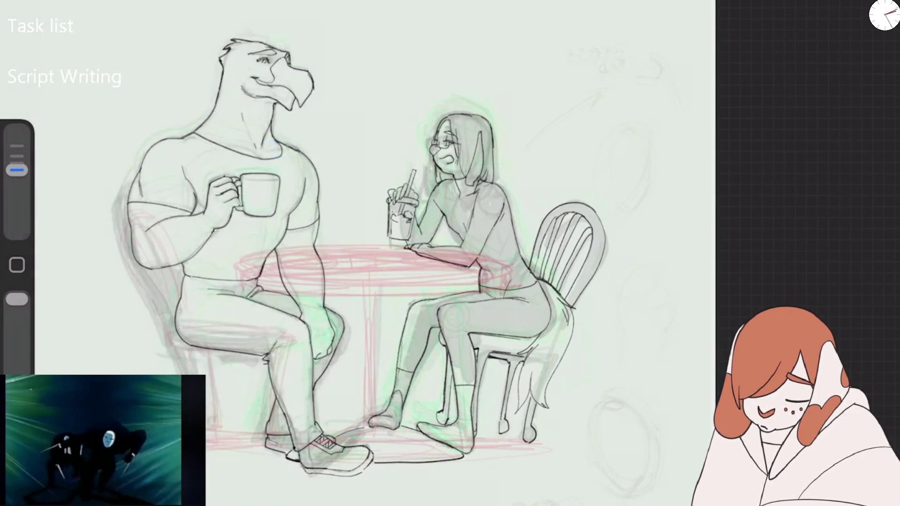
left_click(885, 15)
key("b")
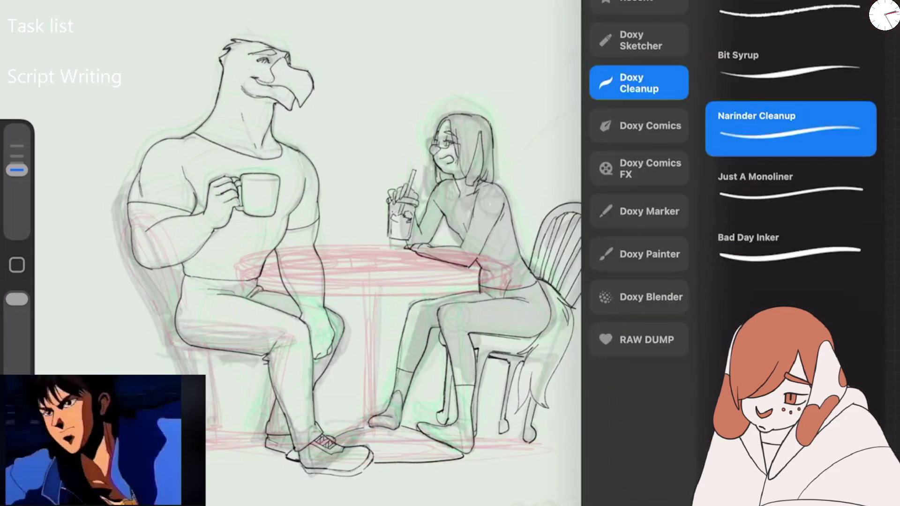
scroll(434, 272, "up", 3)
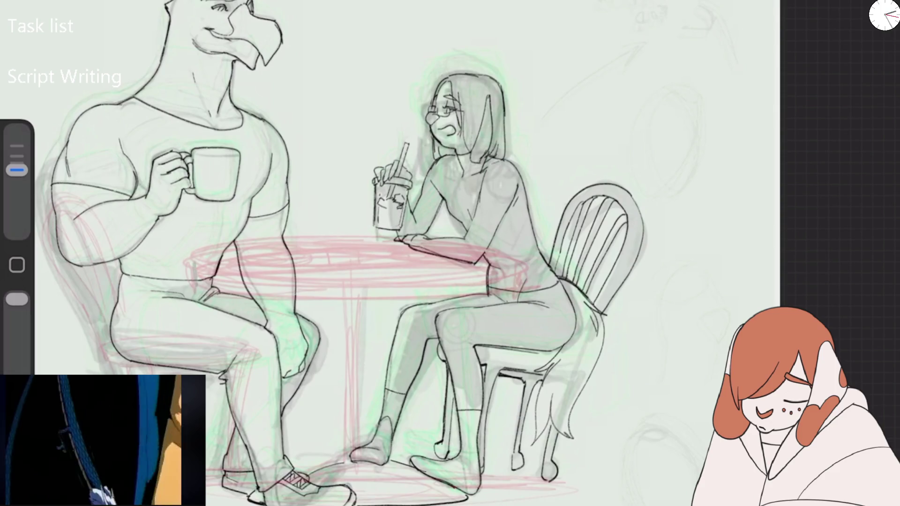
Ink the tabletop's underside edge and top edge near the woman's arm.
key("l")
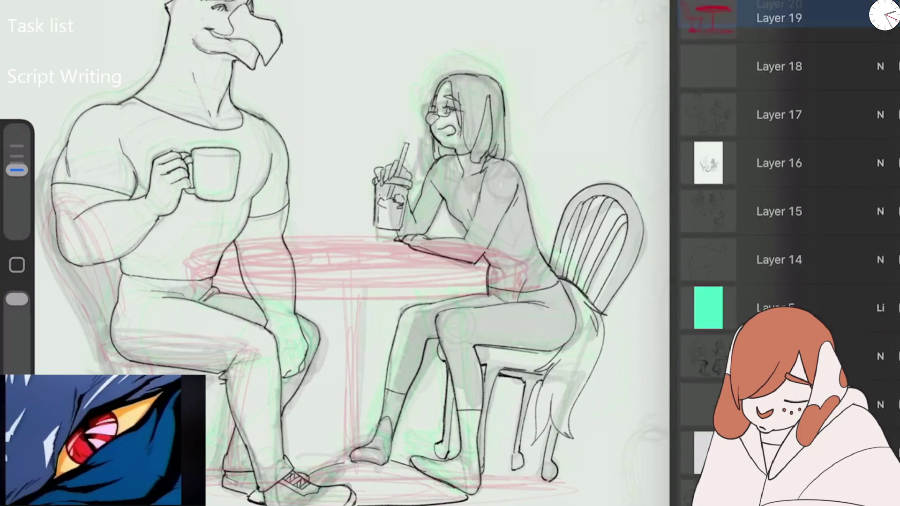
key("l")
left_click_drag(194, 273, 354, 302)
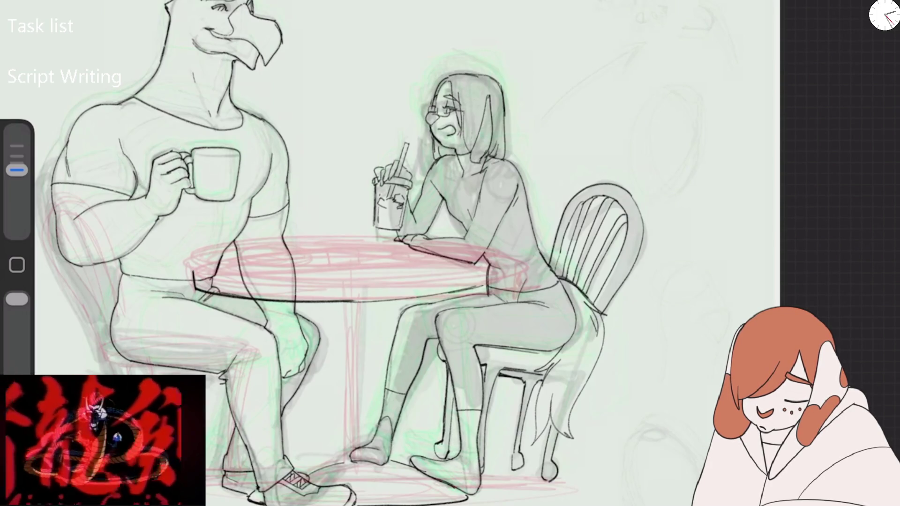
left_click_drag(483, 259, 392, 242)
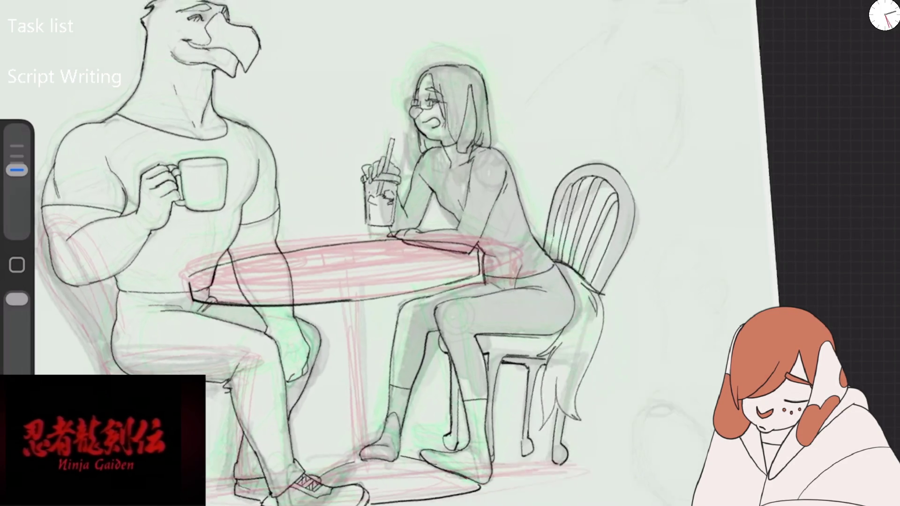
left_click_drag(469, 235, 329, 164)
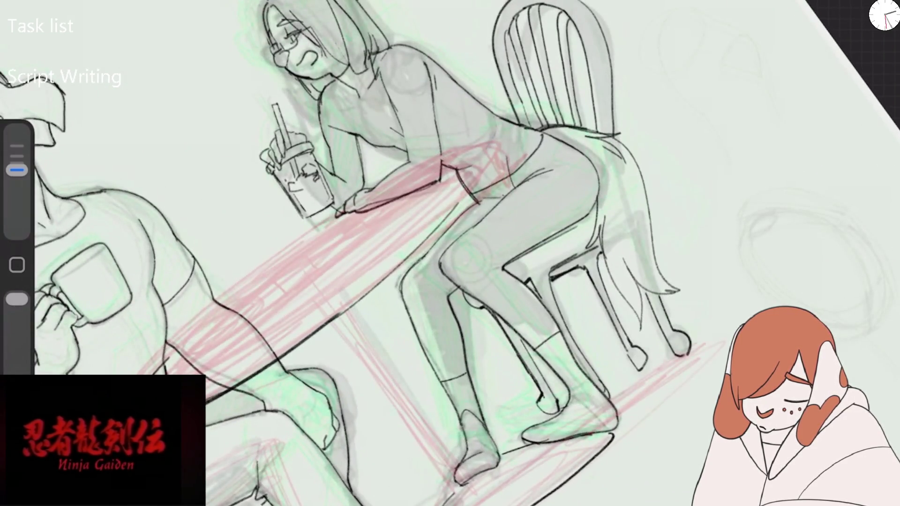
left_click_drag(260, 277, 197, 331)
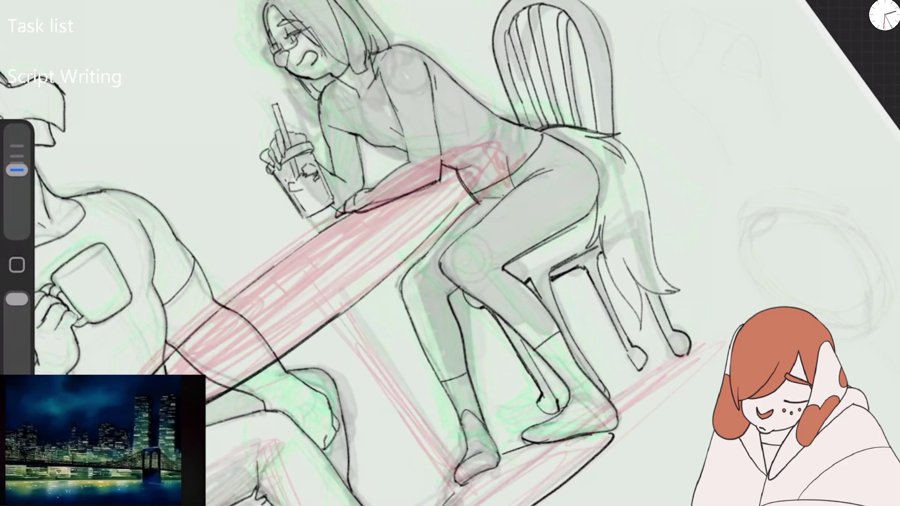
left_click_drag(347, 207, 352, 173)
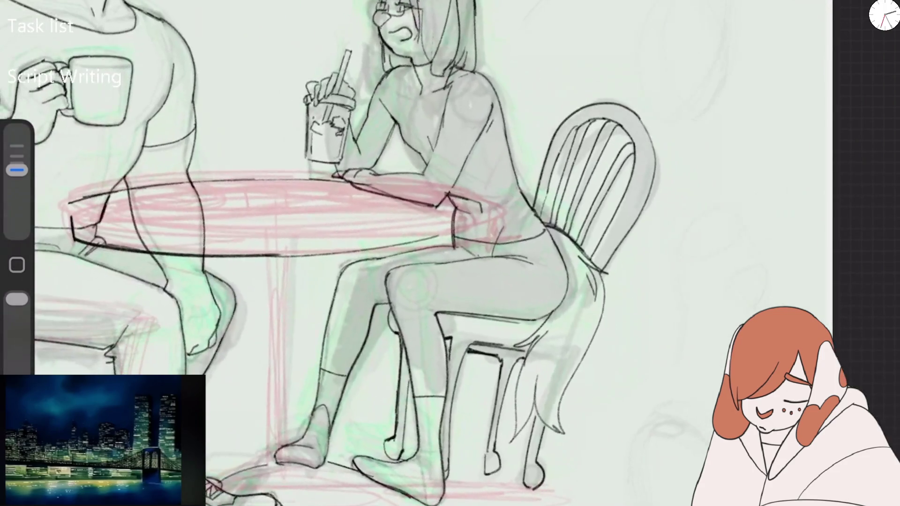
Erase the ink line along the table's lower front edge.
left_click_drag(17, 170, 17, 178)
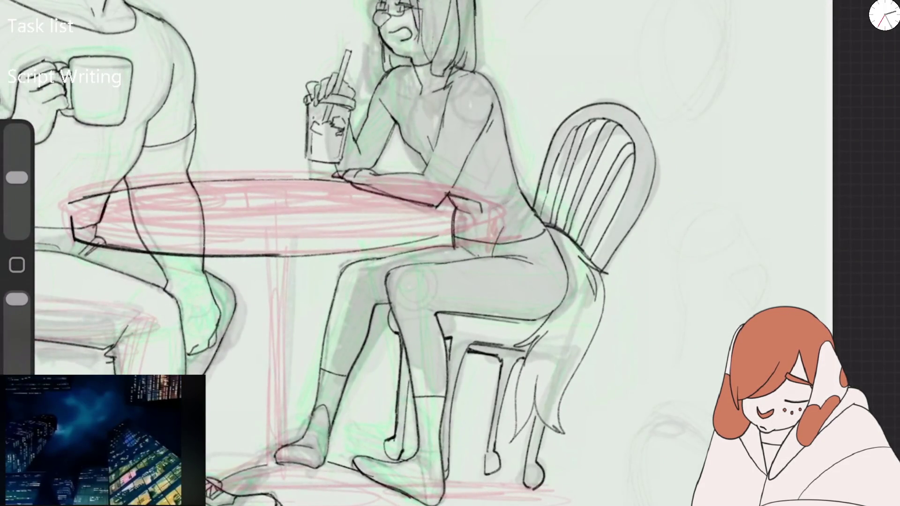
left_click_drag(281, 256, 75, 242)
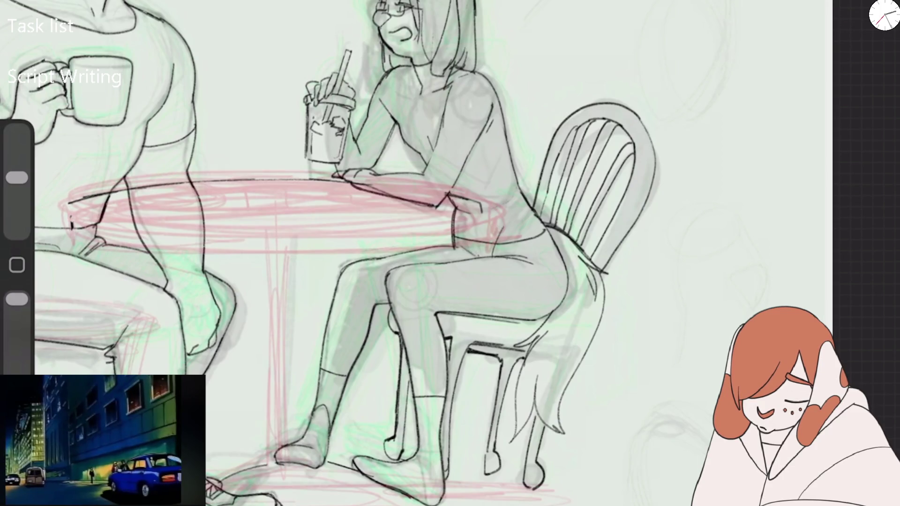
left_click_drag(17, 177, 17, 170)
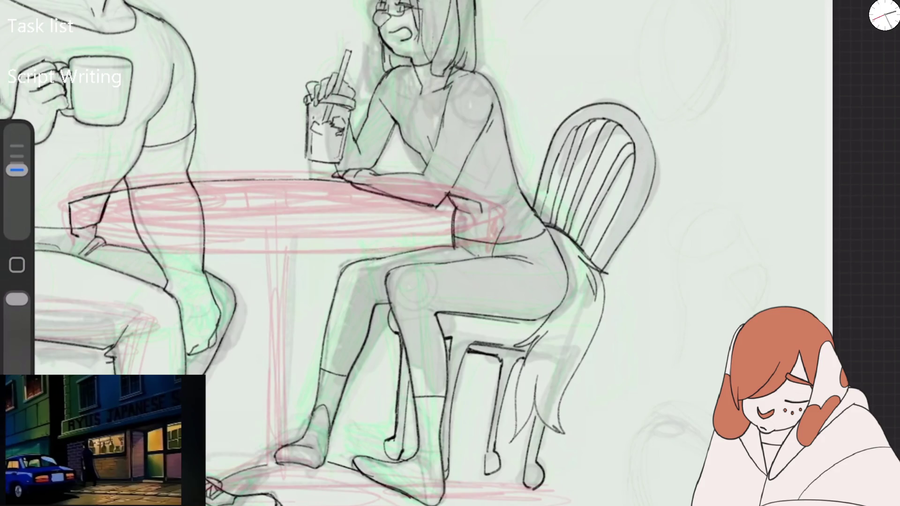
left_click_drag(515, 234, 492, 178)
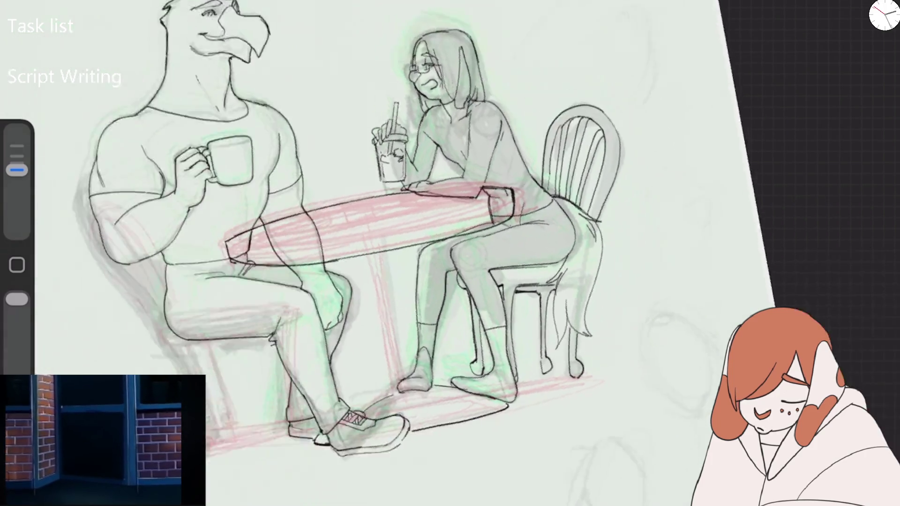
left_click_drag(492, 178, 516, 234)
left_click_drag(17, 171, 17, 170)
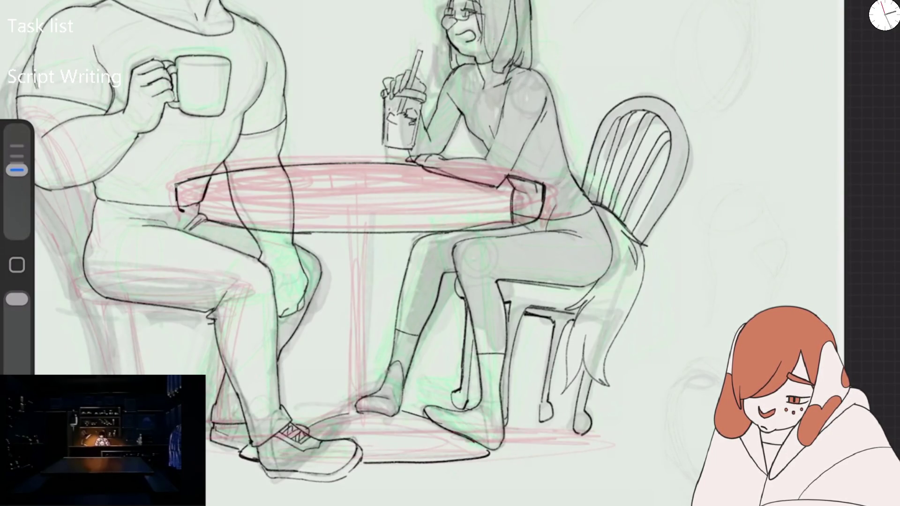
scroll(342, 371, "up", 5)
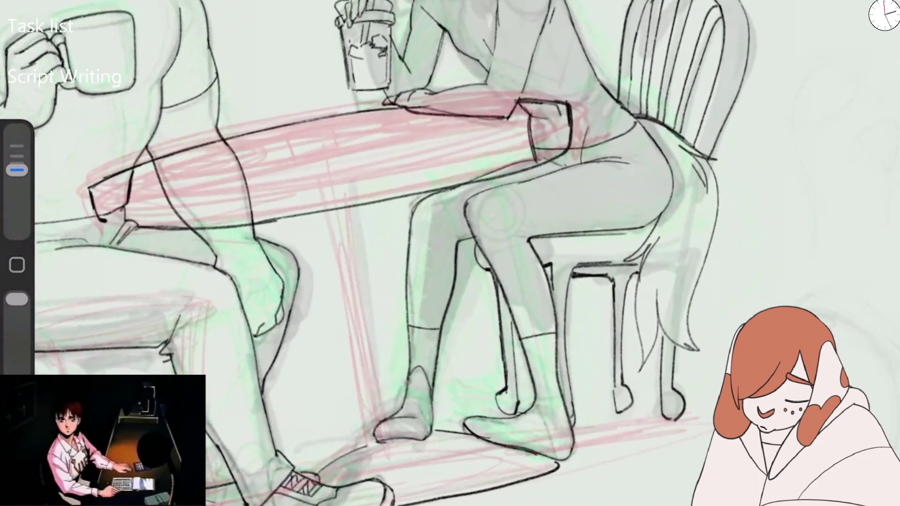
scroll(422, 253, "down", 2)
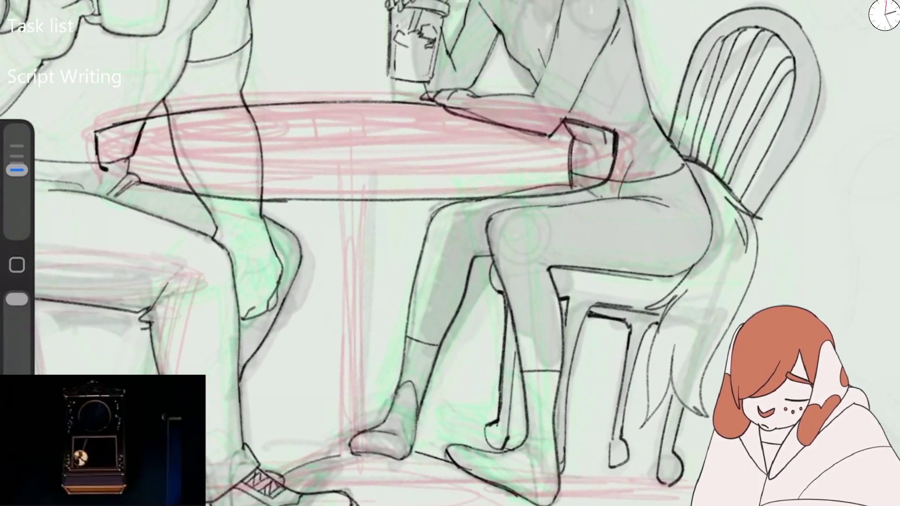
Clean up construction lines and ink the tabletop's long front edge.
mouse_move(144, 192)
left_mouse_down()
mouse_move(391, 192)
mouse_move(618, 178)
left_mouse_up()
left_click_drag(17, 177, 16, 170)
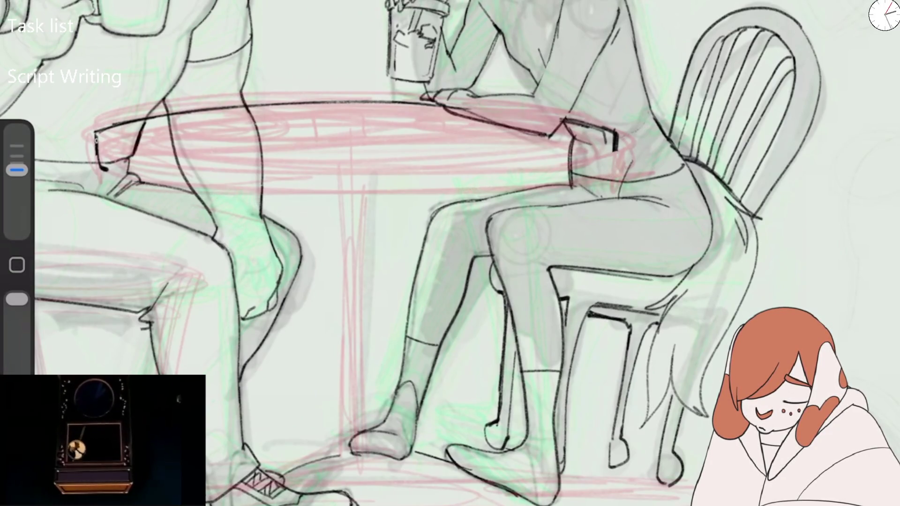
left_click_drag(102, 170, 583, 168)
scroll(450, 253, "down", 3)
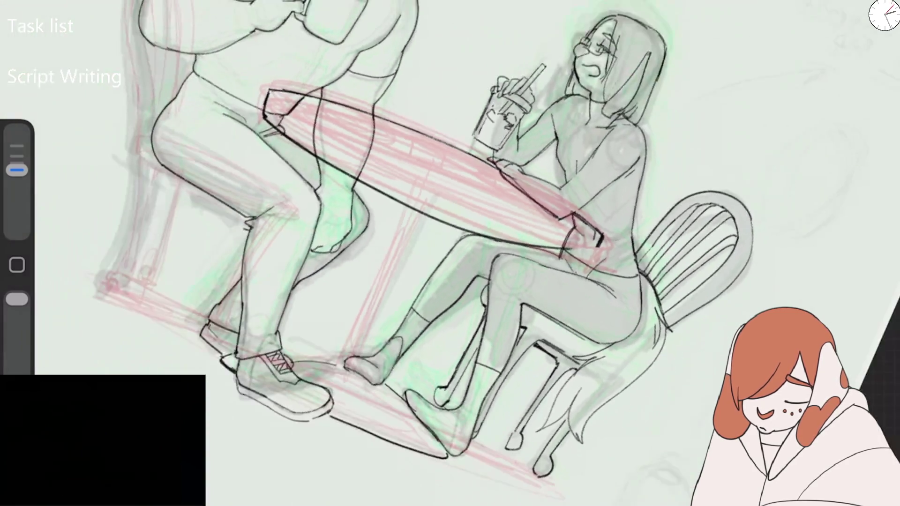
scroll(450, 253, "up", 3)
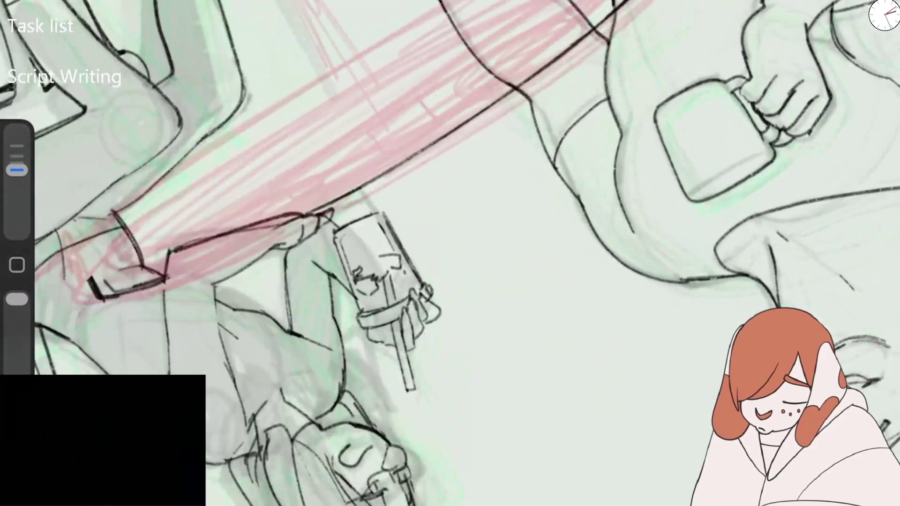
Ink the tabletop's upper edge and darken its left-end corner.
left_click_drag(82, 262, 113, 224)
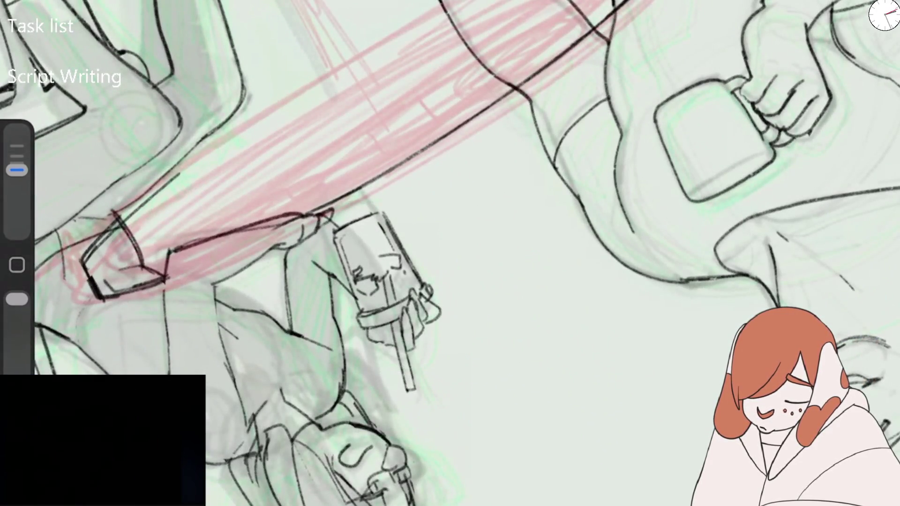
left_click_drag(84, 260, 232, 137)
left_click_drag(112, 211, 441, 3)
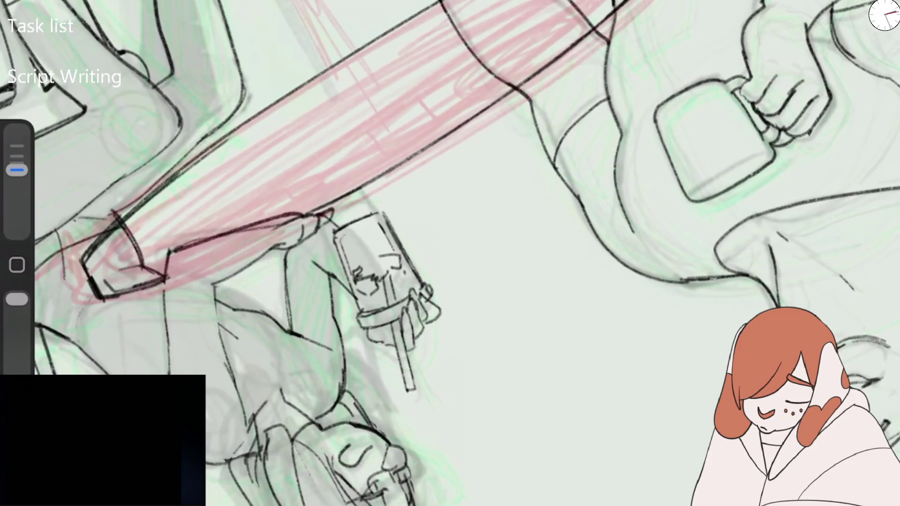
left_click_drag(83, 261, 115, 215)
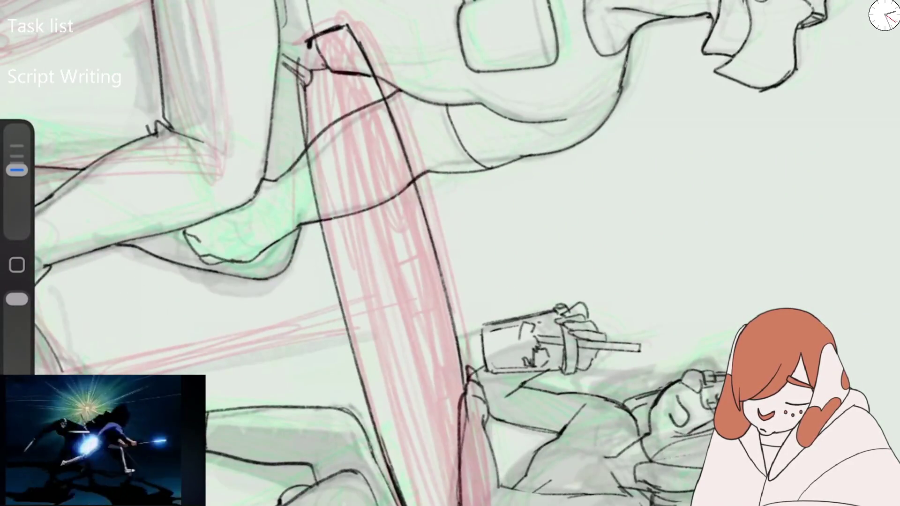
With a slightly bigger brush, ink another rim line and the tabletop's right end.
left_click_drag(17, 178, 17, 170)
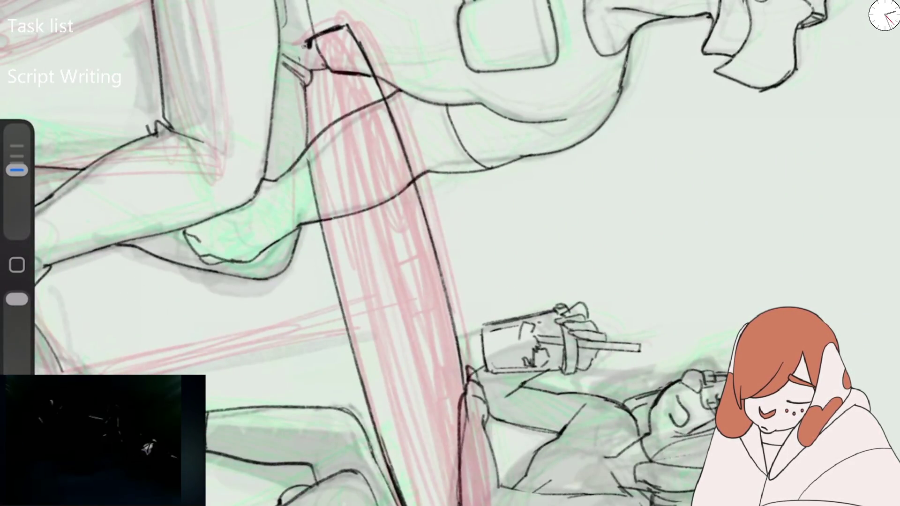
left_click_drag(305, 44, 309, 166)
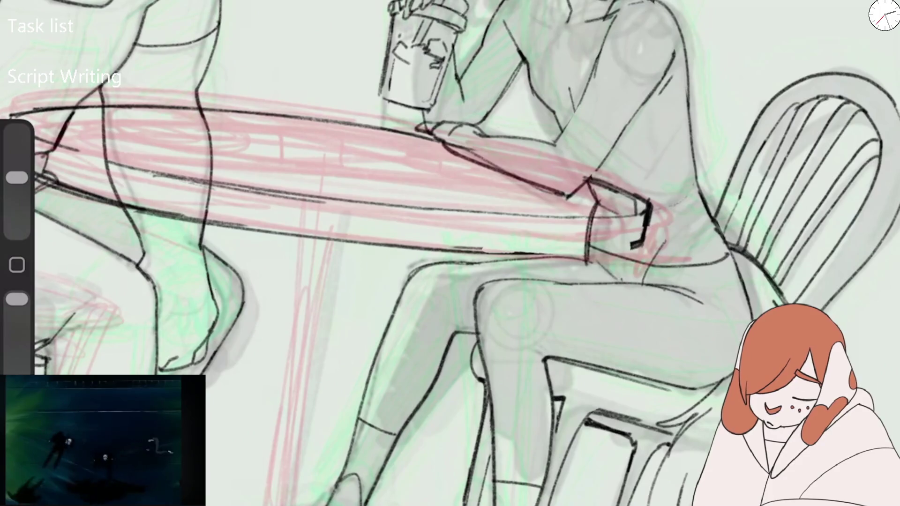
left_click_drag(16, 177, 17, 170)
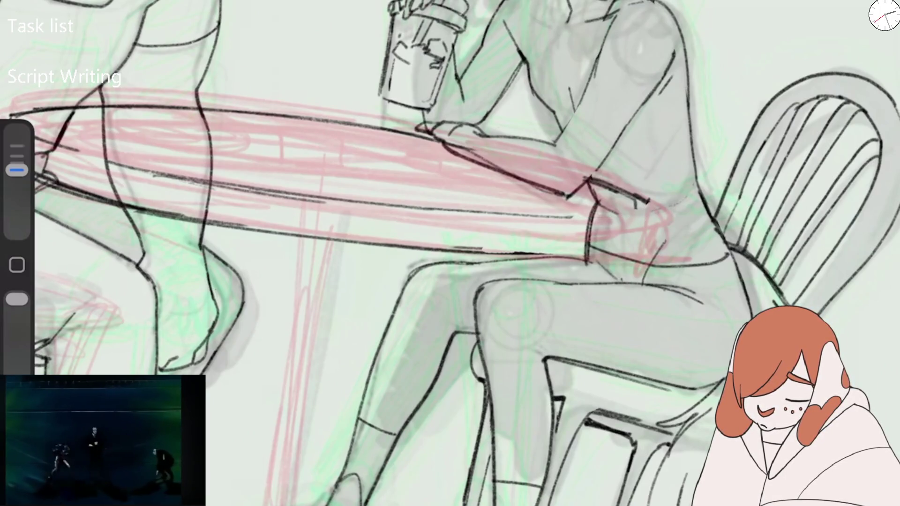
left_click_drag(648, 198, 647, 249)
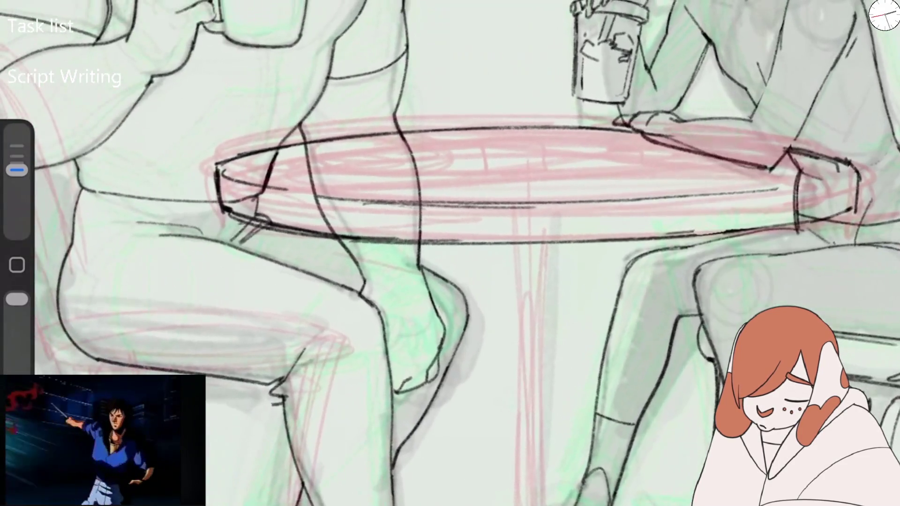
Draw a small inked ellipse on the tabletop near the man.
mouse_move(17, 177)
left_mouse_down()
mouse_move(17, 170)
mouse_move(16, 177)
left_mouse_up()
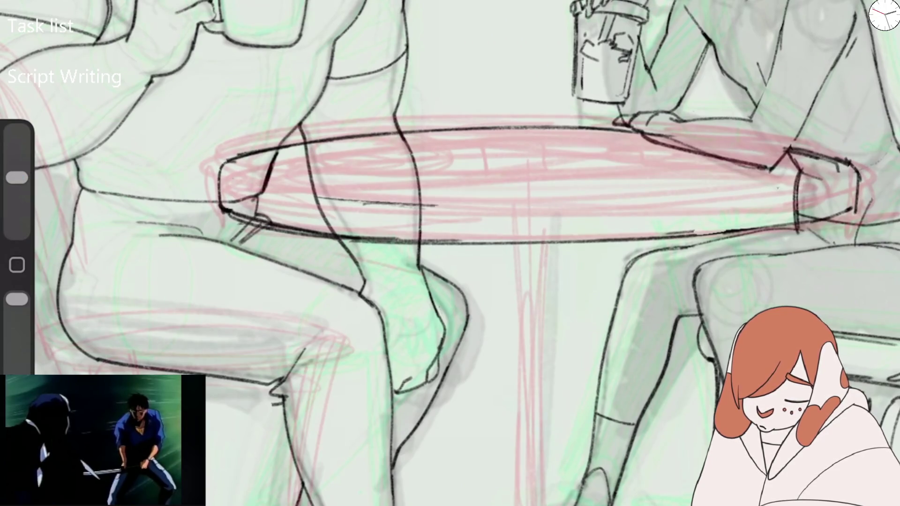
left_click_drag(17, 177, 16, 170)
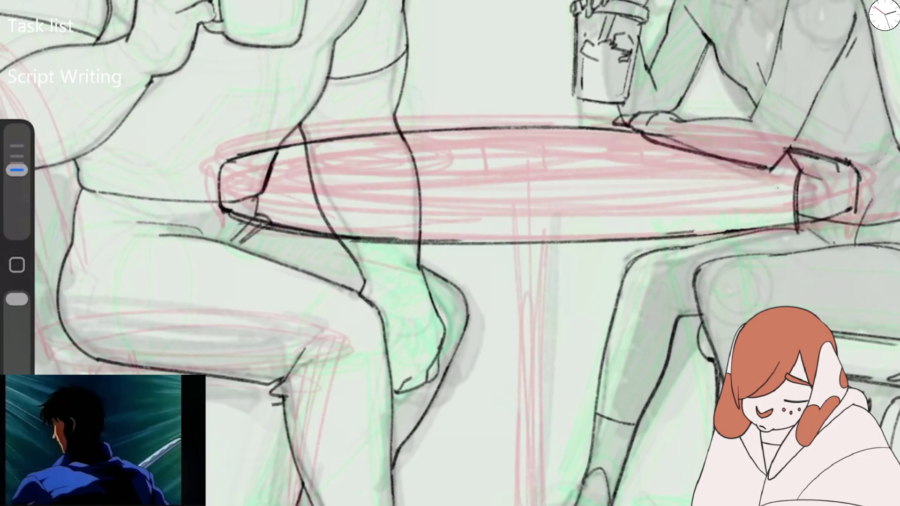
mouse_move(397, 146)
left_mouse_down()
mouse_move(444, 163)
mouse_move(351, 171)
left_mouse_up()
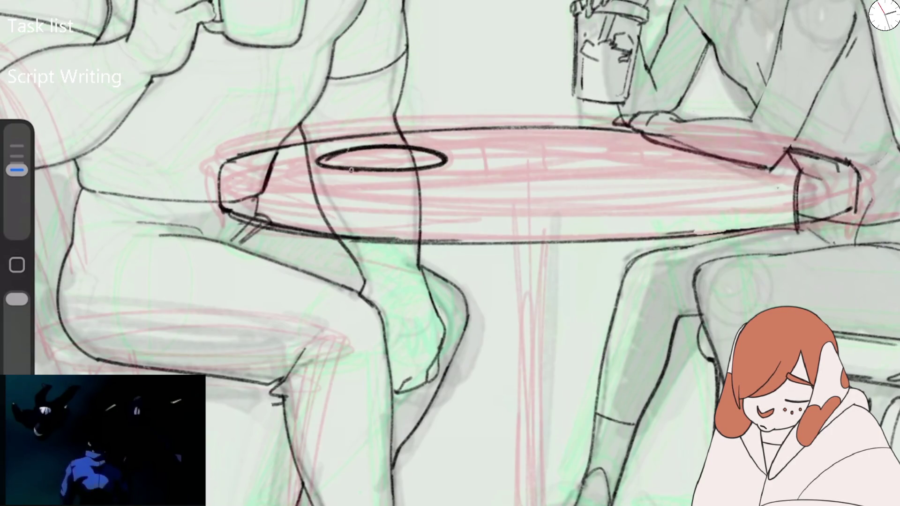
Undo the bold oval and redraw it in several arcs as a double-lined ring.
scroll(450, 253, "down", 5)
scroll(450, 254, "up", 5)
key("ctrl+z")
key("ctrl+z")
key("ctrl+z")
mouse_move(294, 206)
left_mouse_down()
mouse_move(314, 205)
mouse_move(214, 251)
mouse_move(287, 245)
left_mouse_up()
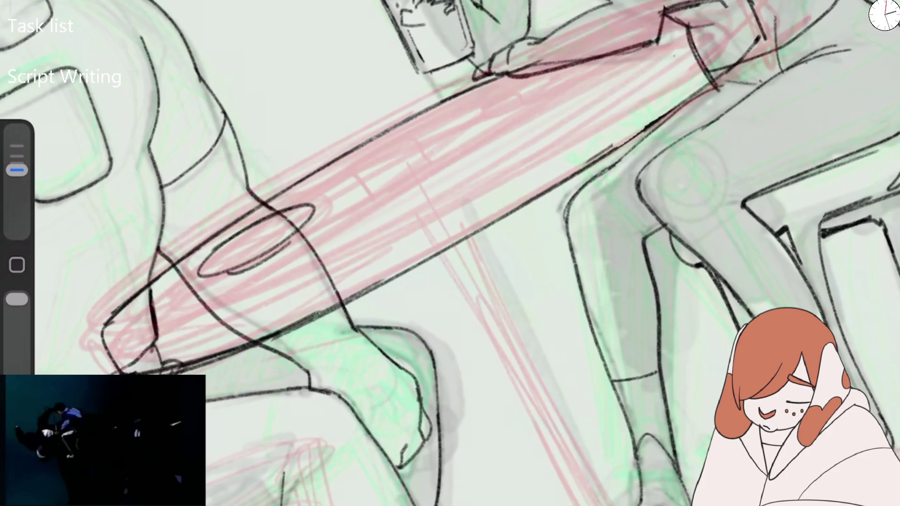
left_click_drag(290, 219, 260, 235)
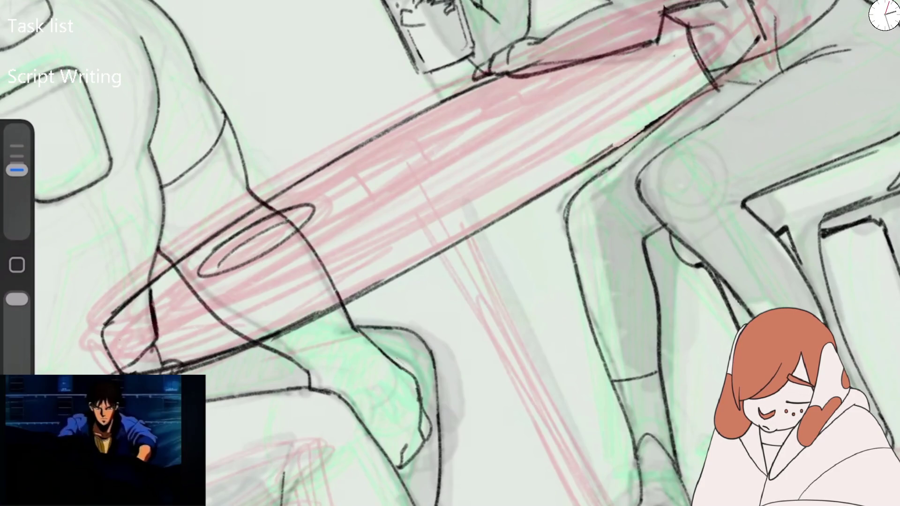
key("ctrl+z")
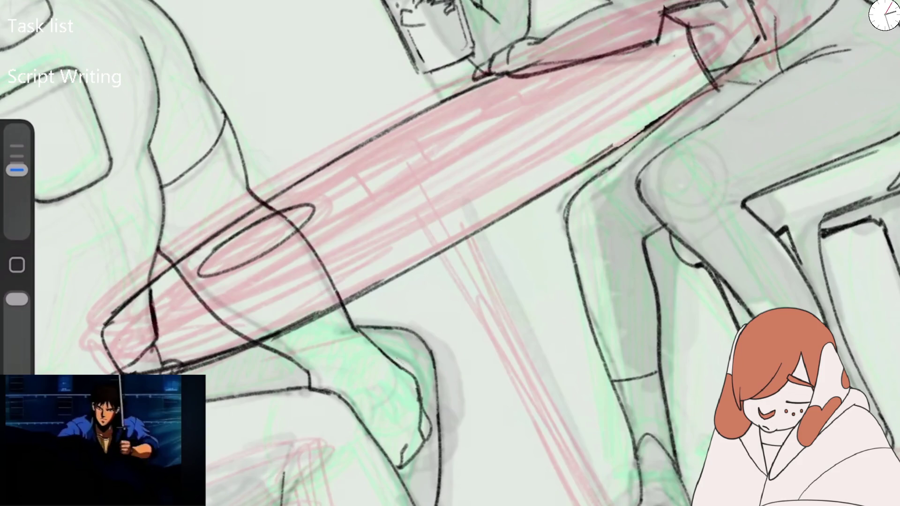
key("ctrl+z")
mouse_move(183, 281)
left_mouse_down()
mouse_move(270, 268)
mouse_move(313, 228)
left_mouse_up()
mouse_move(197, 266)
left_mouse_down()
mouse_move(296, 211)
mouse_move(314, 235)
left_mouse_up()
left_click_drag(262, 220, 317, 227)
mouse_move(206, 258)
left_mouse_down()
mouse_move(223, 293)
mouse_move(309, 239)
left_mouse_up()
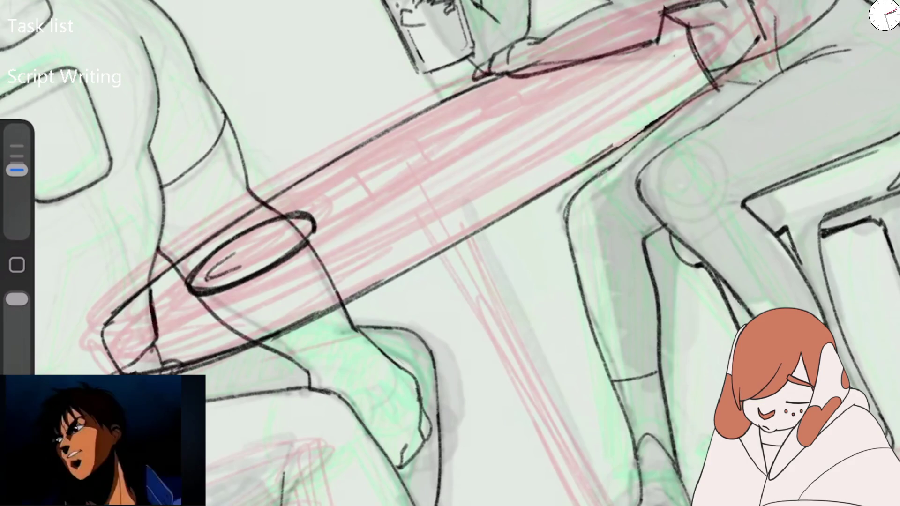
scroll(450, 253, "down", 5)
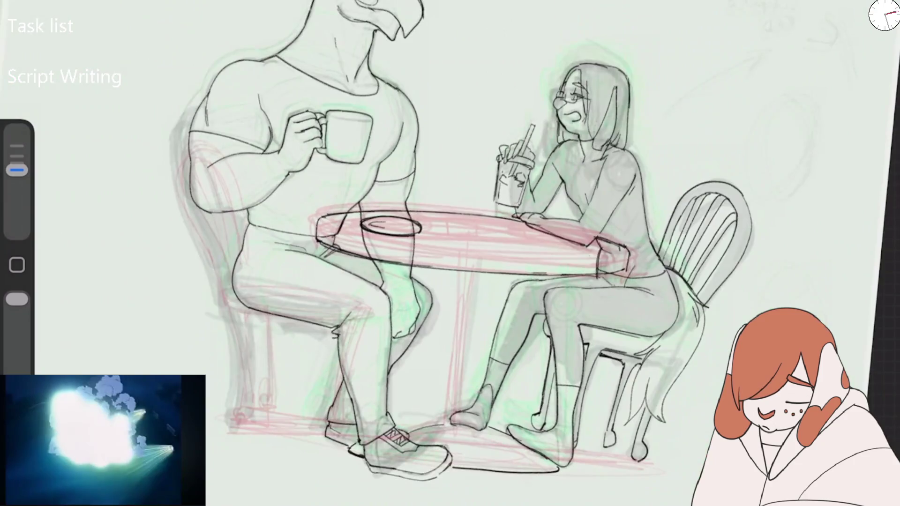
Enlarge the brush slightly, then ink the man's chair legs and the seat's underside.
scroll(451, 254, "up", 2)
scroll(450, 254, "up", 3)
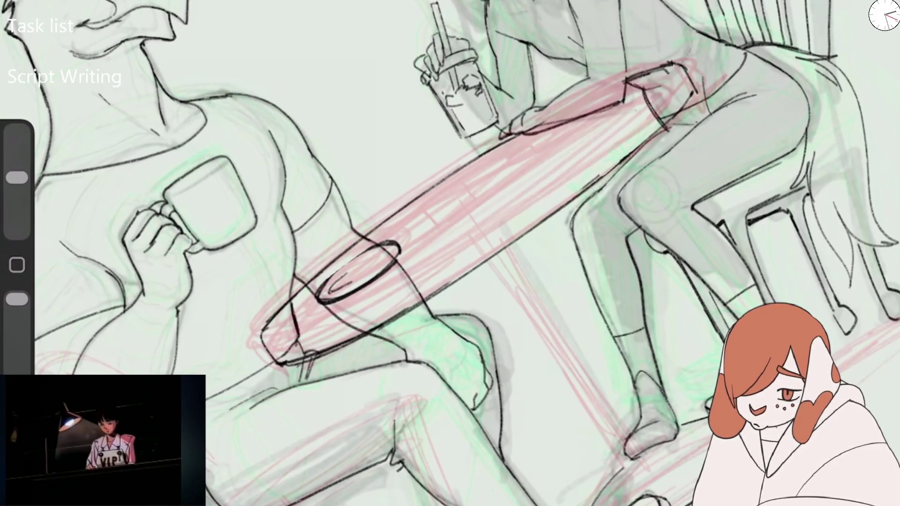
left_click_drag(17, 178, 17, 170)
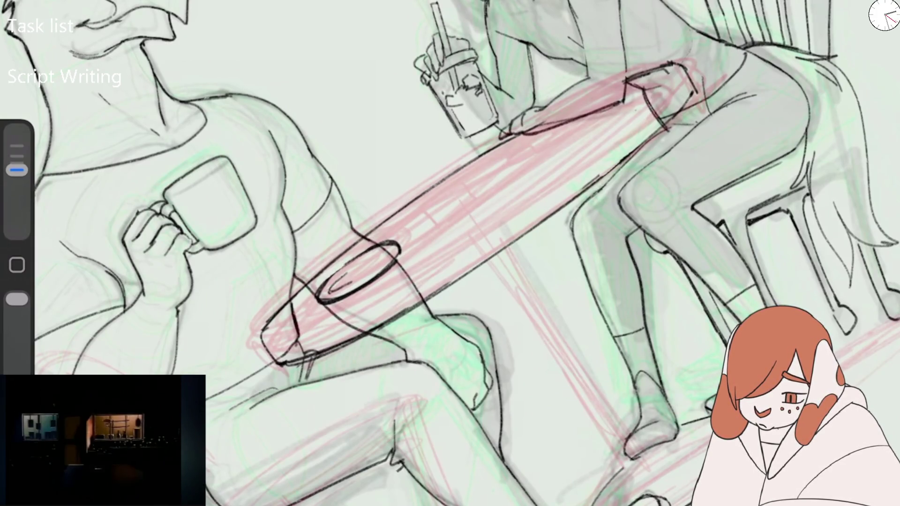
scroll(450, 253, "down", 5)
scroll(403, 356, "up", 5)
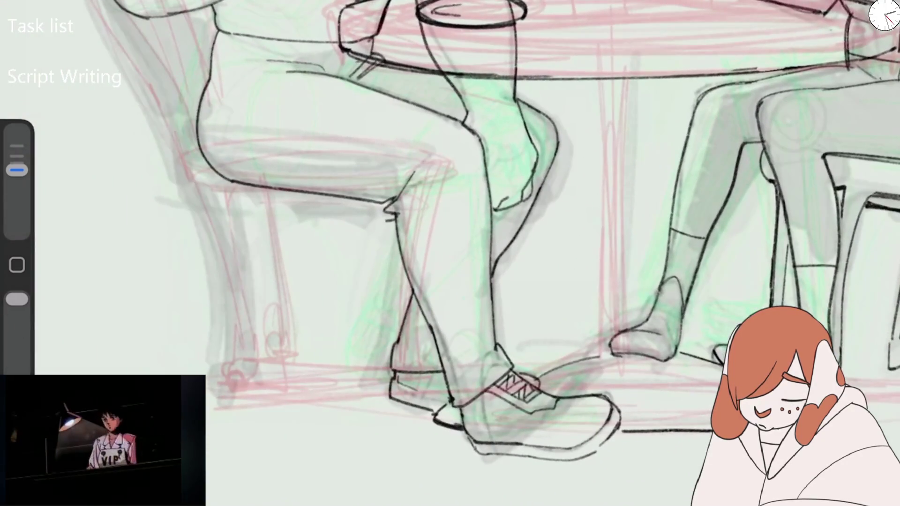
mouse_move(202, 217)
left_mouse_down()
mouse_move(225, 347)
mouse_move(245, 379)
left_mouse_up()
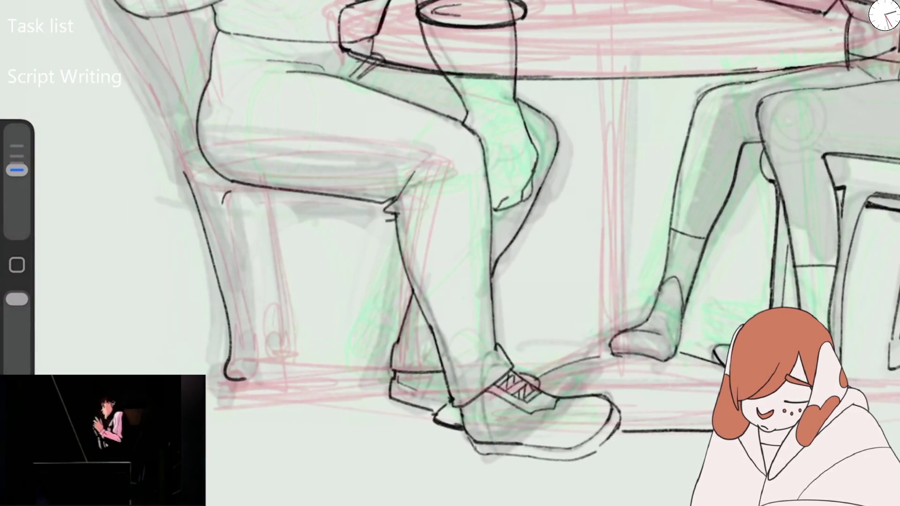
left_click_drag(225, 194, 253, 366)
left_click_drag(226, 197, 273, 329)
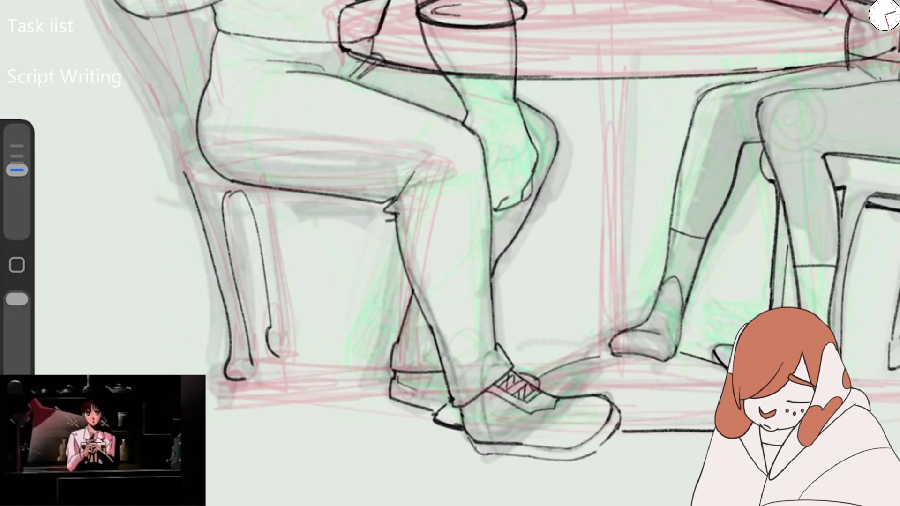
mouse_move(272, 197)
left_mouse_down()
mouse_move(290, 350)
mouse_move(282, 357)
left_mouse_up()
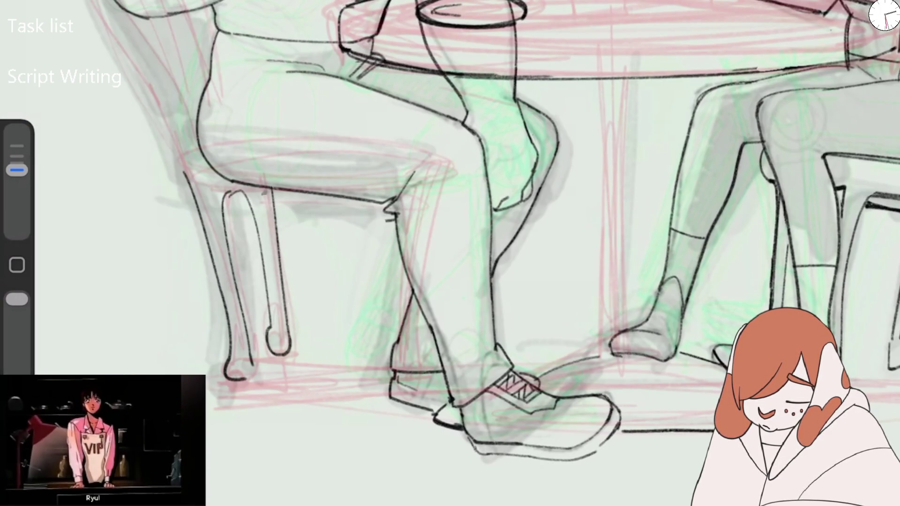
left_click_drag(233, 191, 287, 194)
Ink three slats across the chair back.
scroll(504, 253, "up", 5)
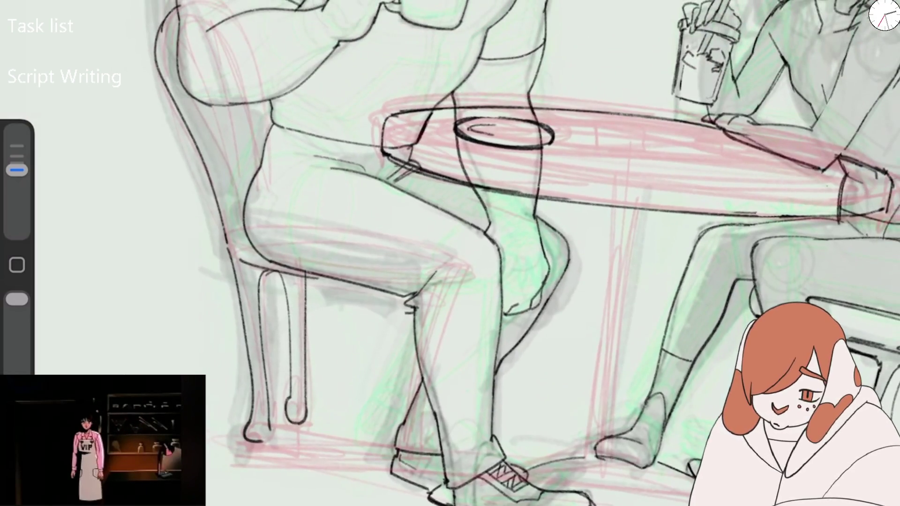
left_click_drag(227, 143, 244, 211)
left_click_drag(226, 108, 241, 165)
left_click_drag(236, 99, 259, 168)
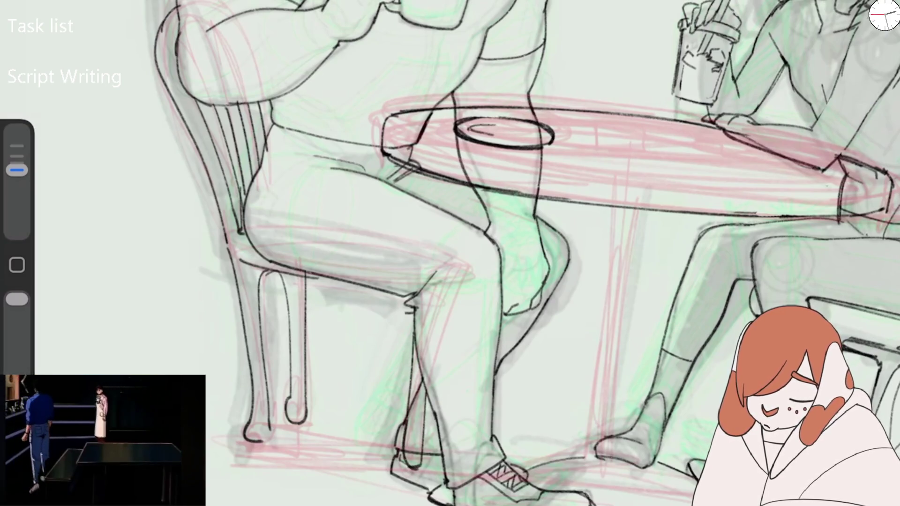
Erase the chair legs' lower ends, redraw them with small hooked feet, and ink the calf line.
scroll(450, 253, "down", 5)
scroll(450, 253, "up", 3)
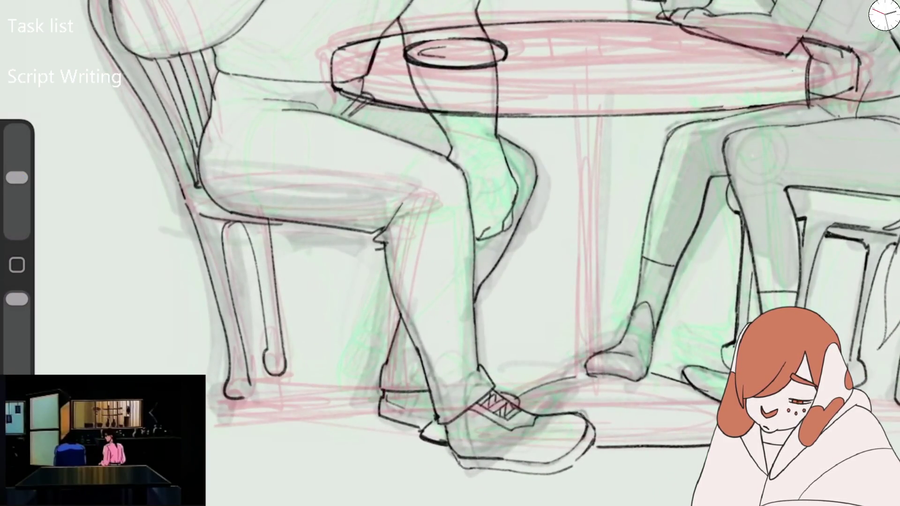
mouse_move(235, 394)
left_mouse_down()
mouse_move(284, 338)
mouse_move(265, 345)
left_mouse_up()
left_click_drag(16, 178, 17, 170)
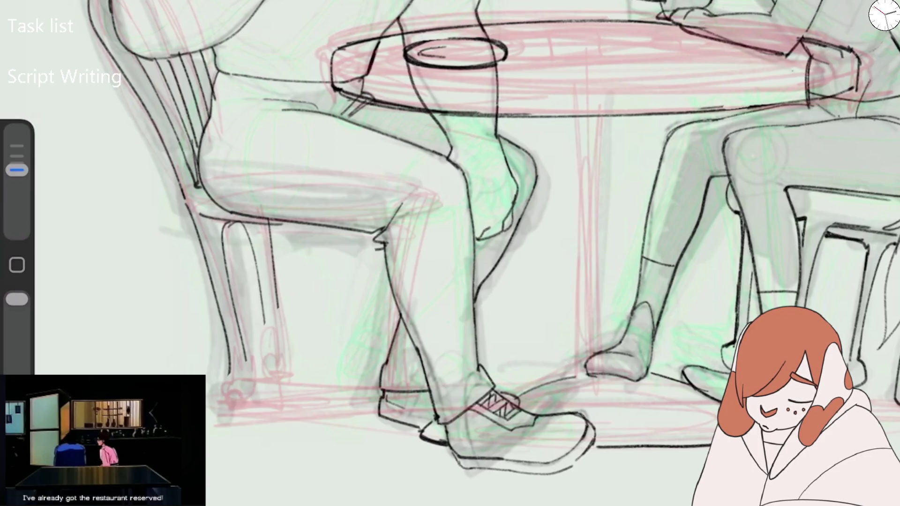
left_click_drag(233, 386, 237, 415)
left_click_drag(241, 334, 248, 411)
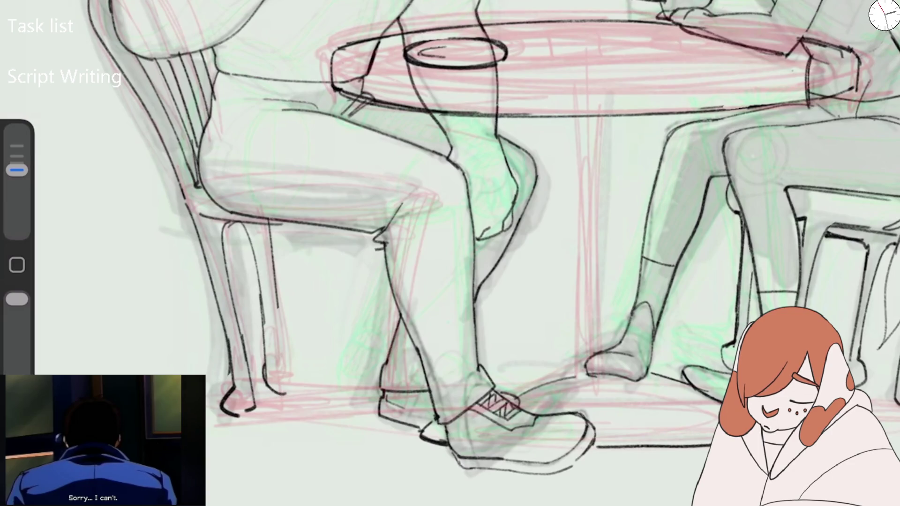
left_click_drag(277, 381, 286, 390)
left_click_drag(389, 282, 394, 419)
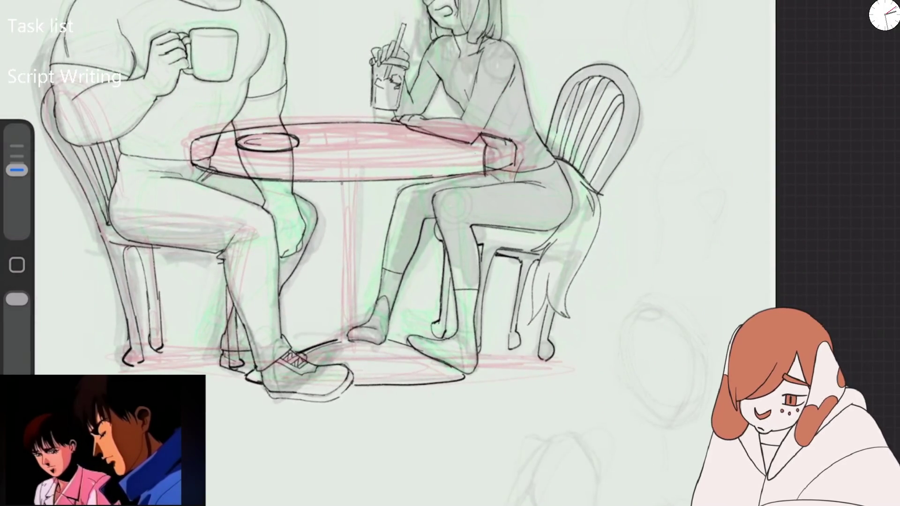
Ink both sides of the table's central leg, then lasso and stretch the tabletop ellipse, undoing the last change.
left_click_drag(343, 218, 347, 280)
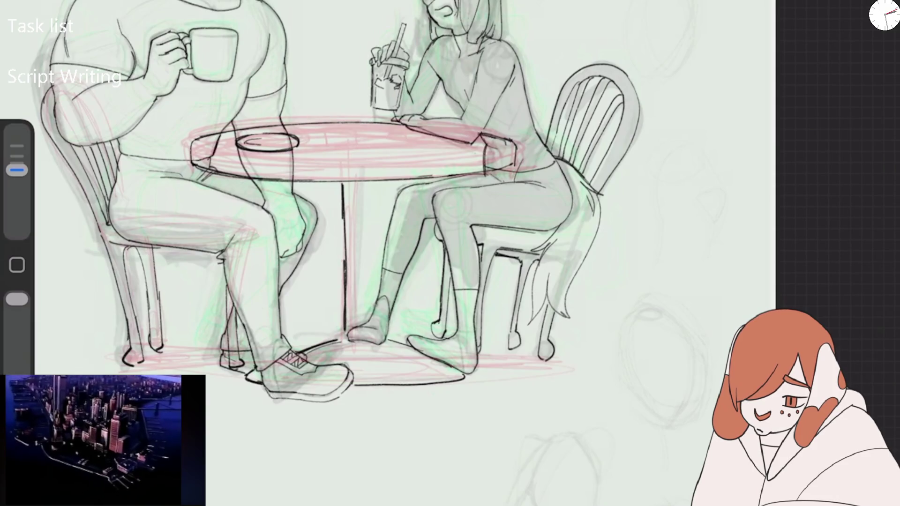
left_click_drag(356, 183, 360, 316)
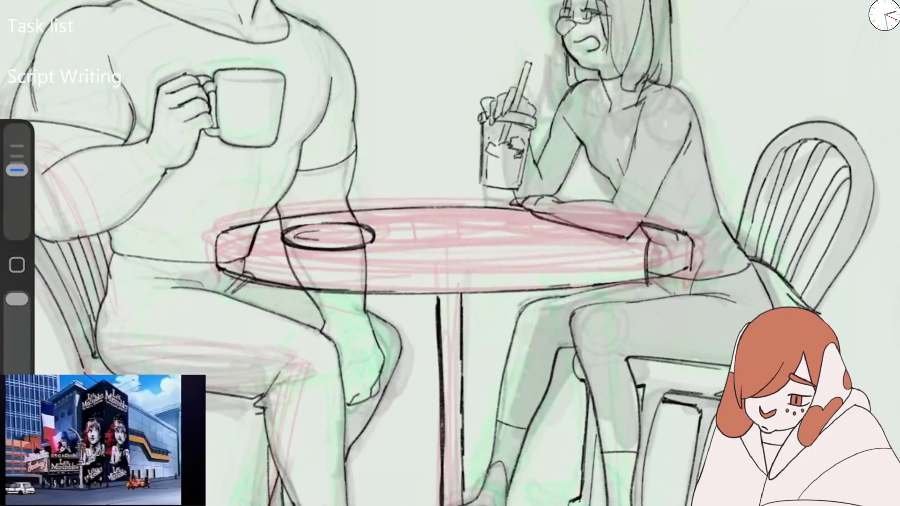
left_click_drag(207, 245, 396, 230)
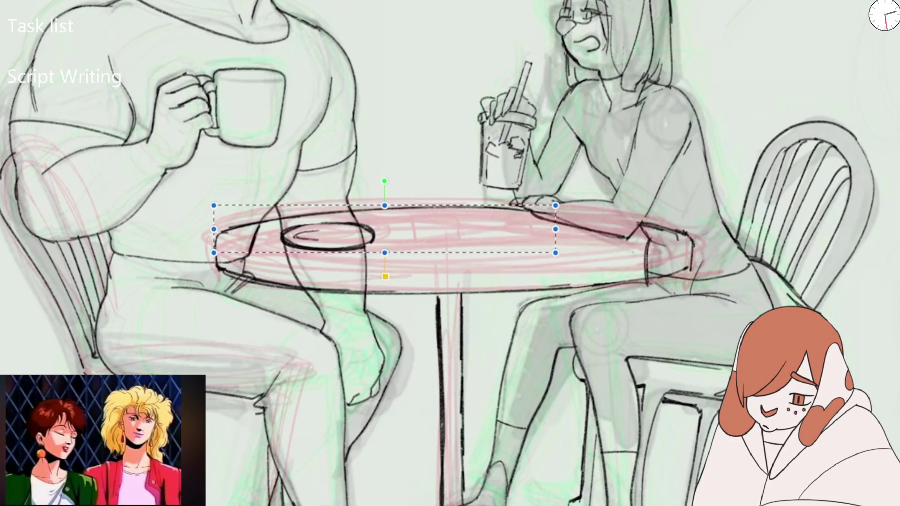
left_click_drag(213, 253, 214, 258)
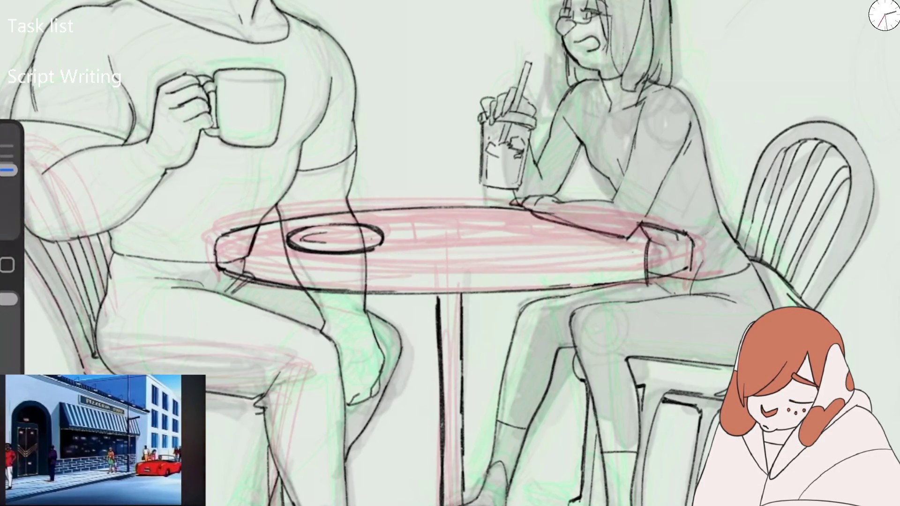
scroll(471, 253, "down", 5)
scroll(471, 253, "up", 5)
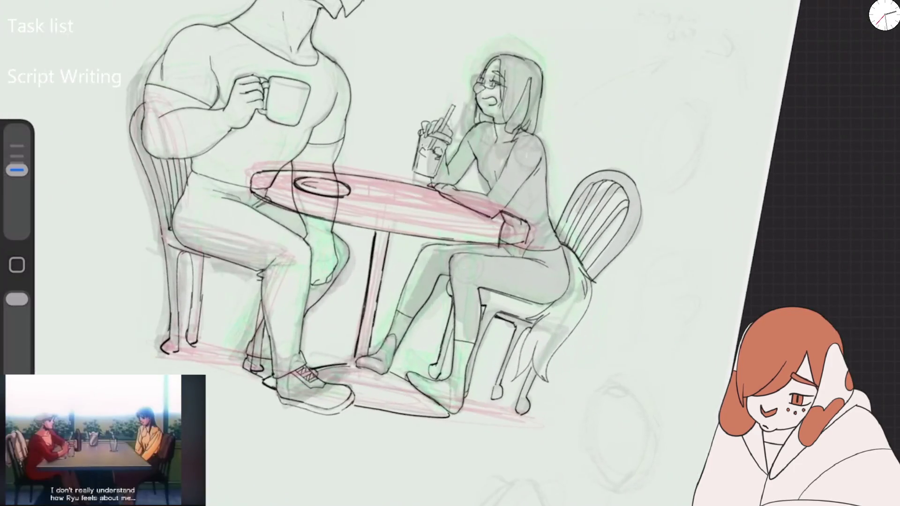
key("ctrl+z")
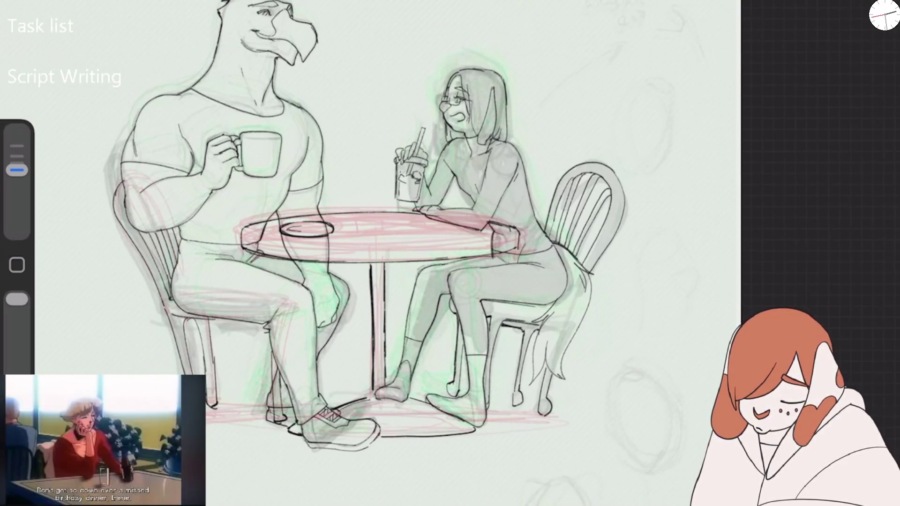
Make Layer 17 active and shrink the brush.
key("l")
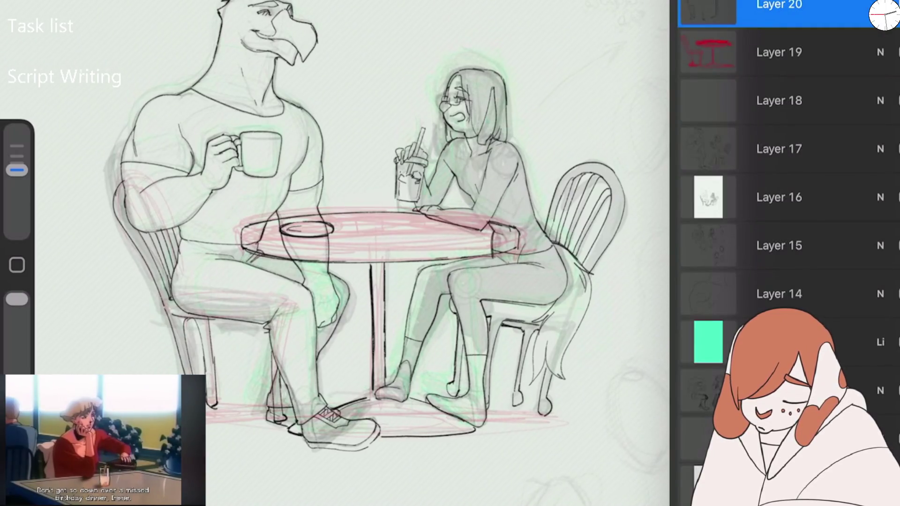
left_click(778, 148)
scroll(347, 422, "up", 5)
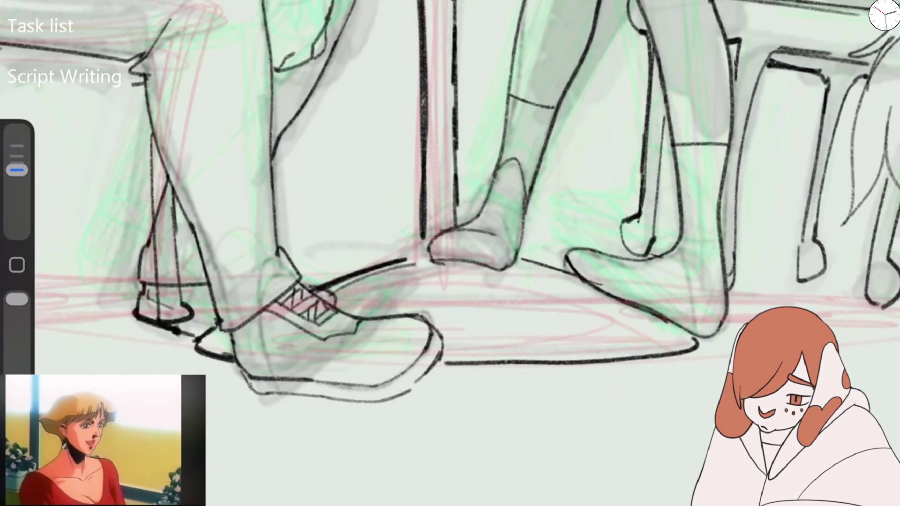
left_click_drag(16, 170, 17, 177)
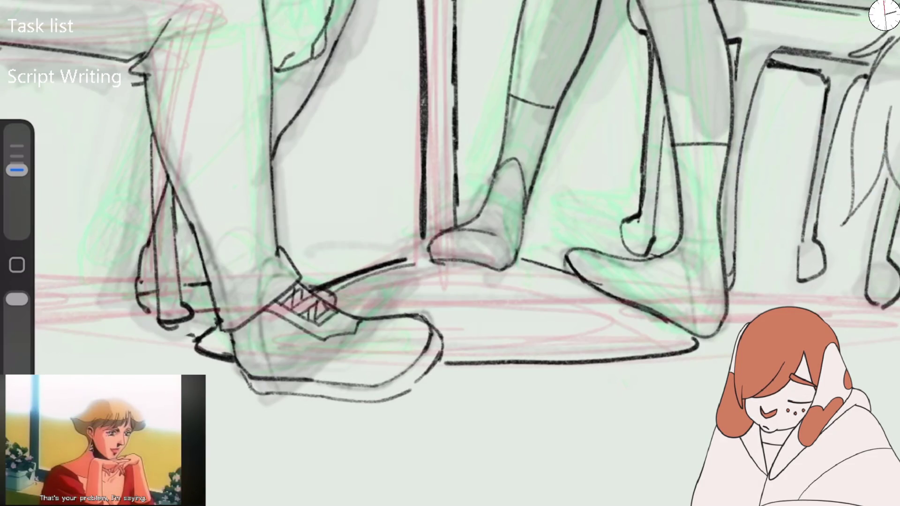
left_click_drag(17, 170, 17, 177)
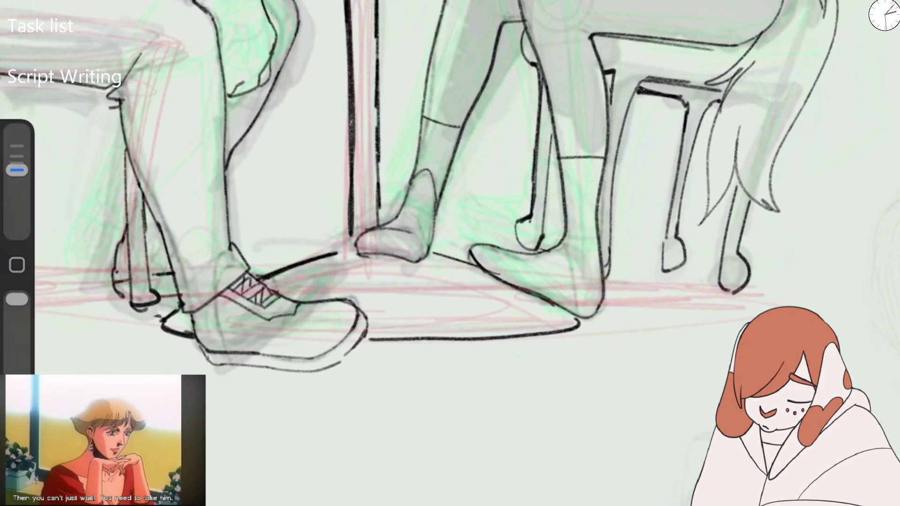
Switch to Layer 20, reduce the brush further, then return to Layer 17 and enlarge the brush again.
left_click(884, 12)
left_click(778, 7)
left_click(884, 12)
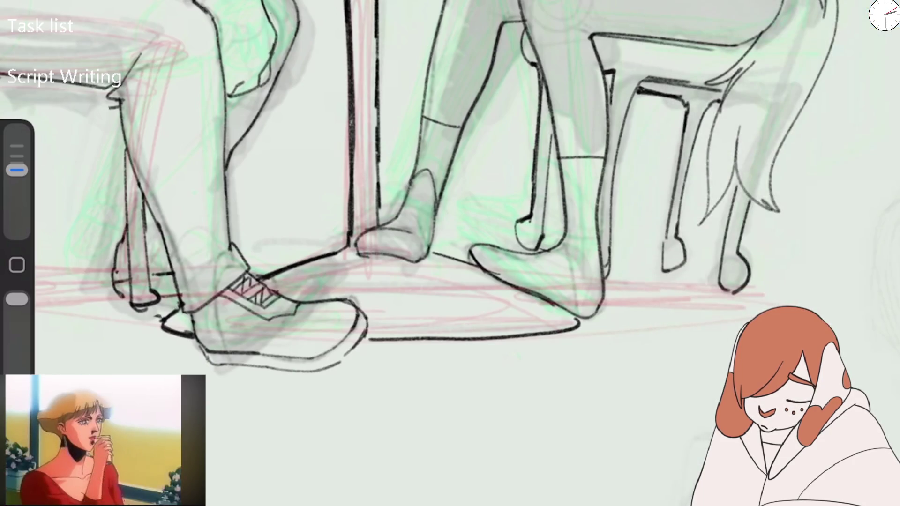
left_click_drag(17, 170, 16, 177)
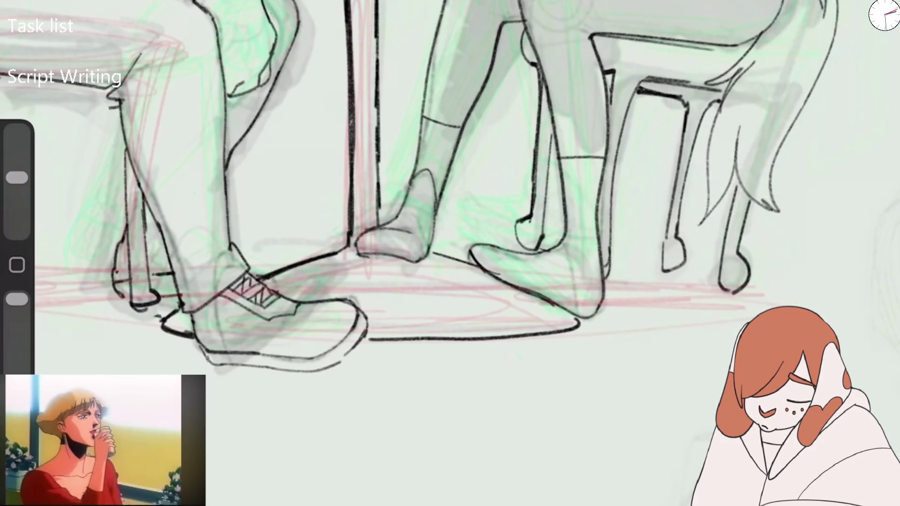
left_click(883, 12)
left_click(778, 147)
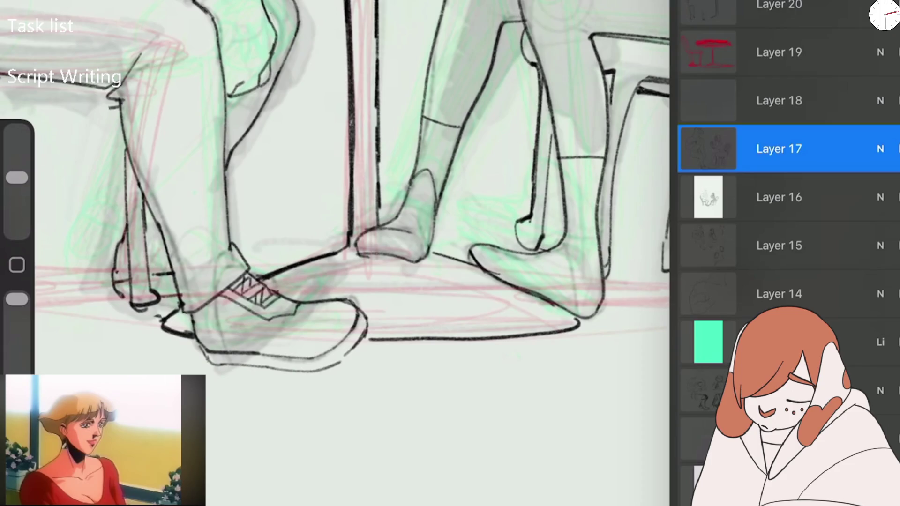
left_click(884, 12)
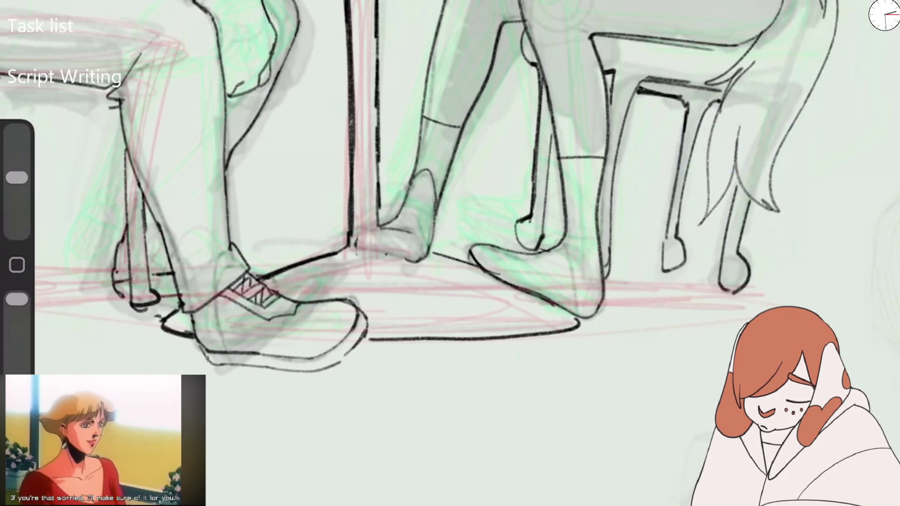
left_click_drag(17, 178, 16, 170)
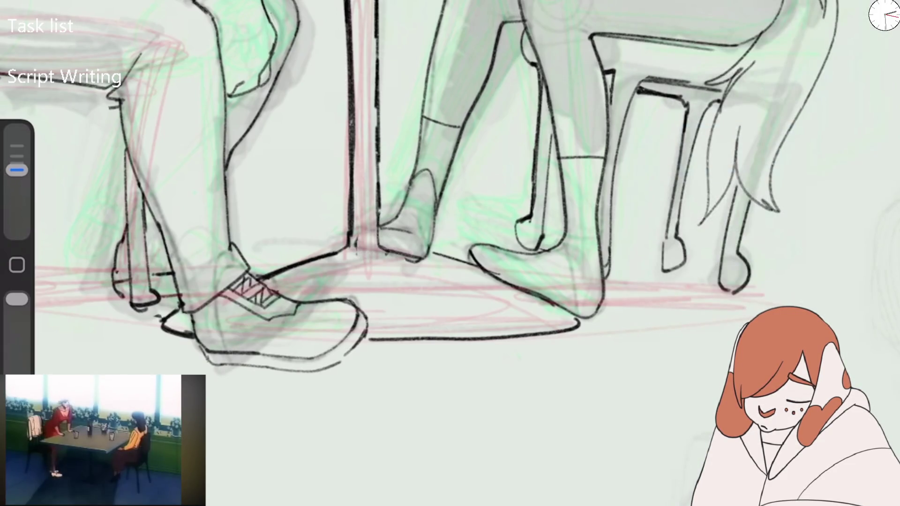
Add dark strokes around the man's sneaker and touch up its lower-left edge.
scroll(553, 256, "down", 5)
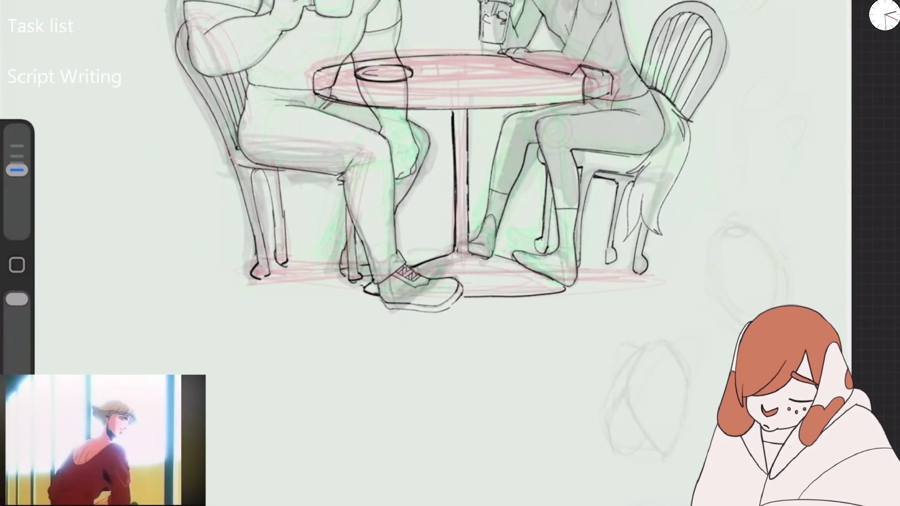
scroll(550, 277, "up", 3)
scroll(571, 205, "up", 3)
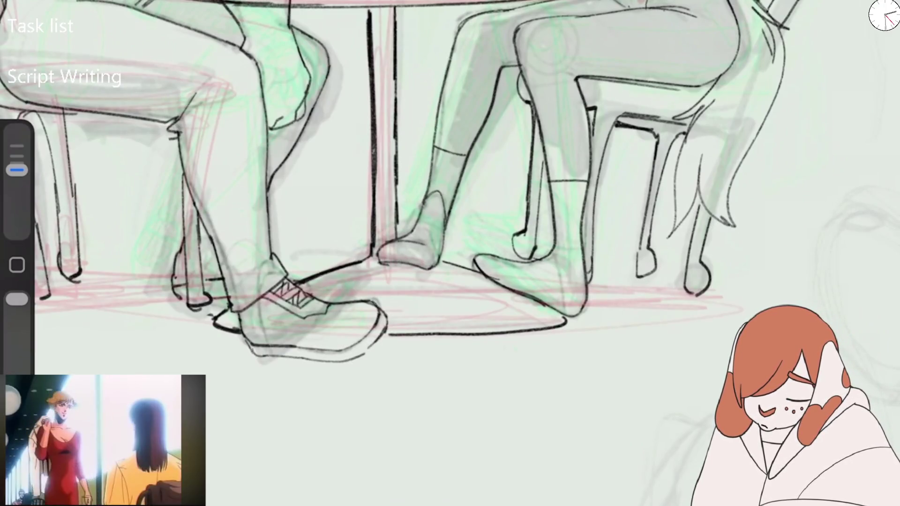
scroll(422, 211, "down", 5)
scroll(422, 211, "up", 5)
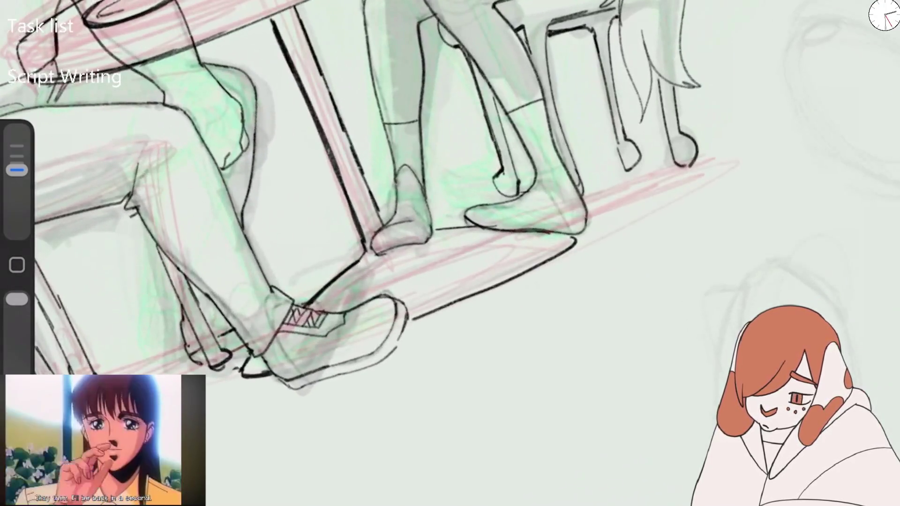
mouse_move(361, 255)
left_mouse_down()
mouse_move(304, 302)
mouse_move(319, 289)
left_mouse_up()
left_click_drag(252, 372, 239, 377)
scroll(450, 253, "down", 5)
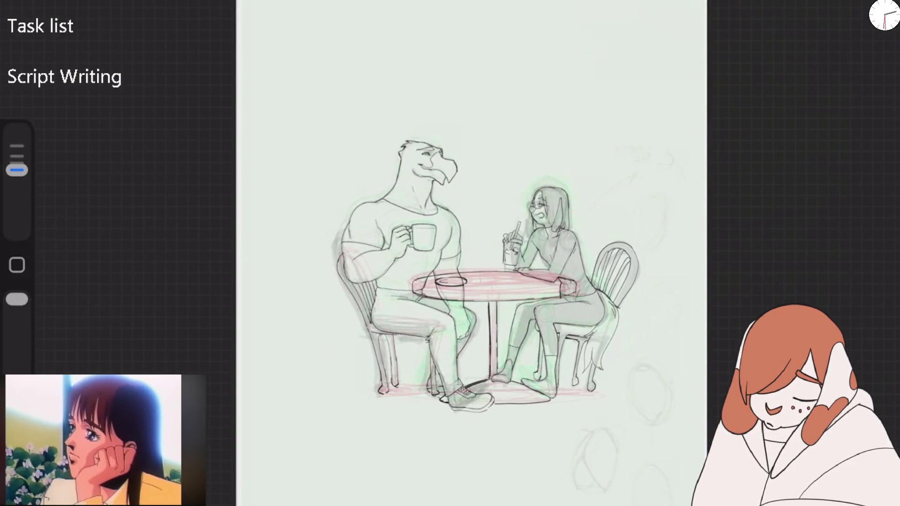
In the layers list, select Layer 20 and then return to Layer 17.
scroll(539, 262, "up", 5)
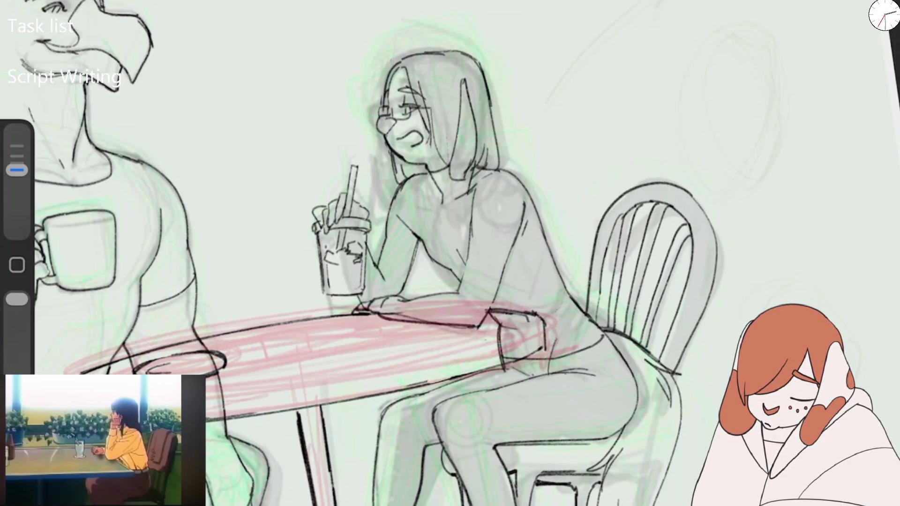
scroll(450, 253, "down", 3)
key("l")
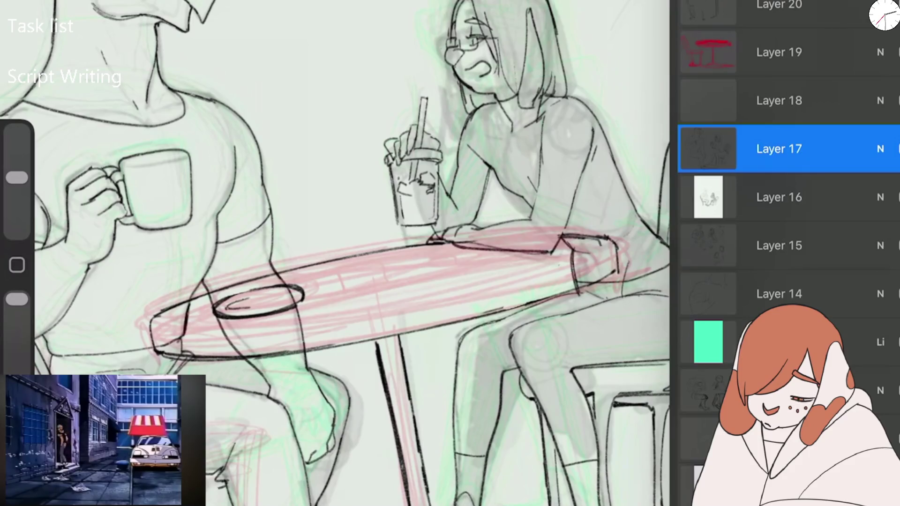
left_click(779, 7)
left_click(779, 149)
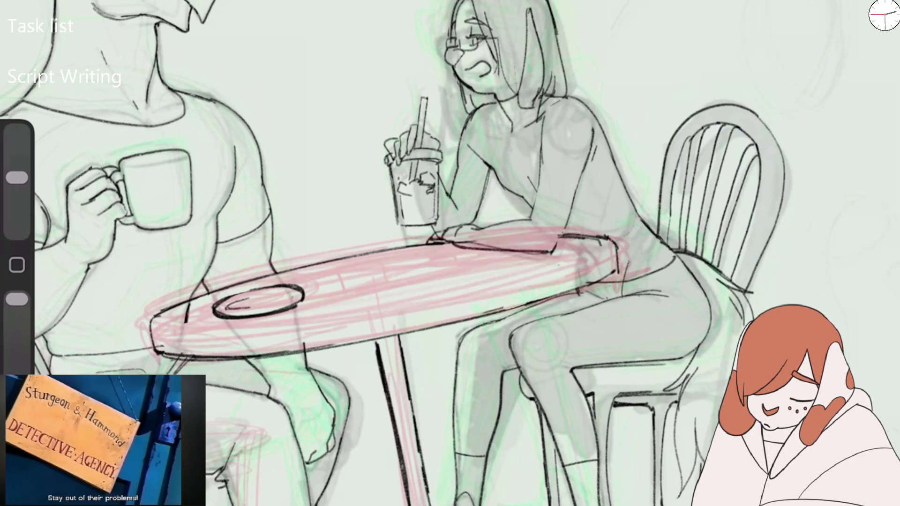
Hide Layer 19, the red table sketch.
scroll(450, 253, "down", 5)
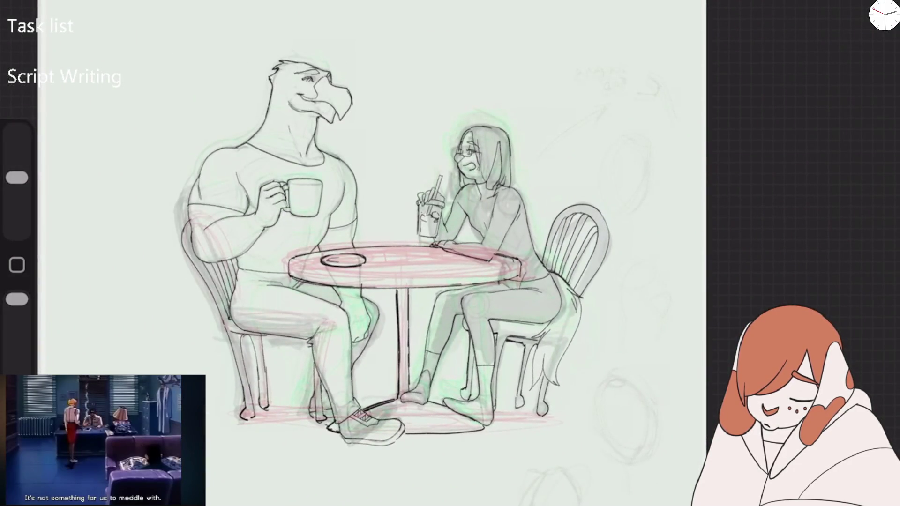
key("l")
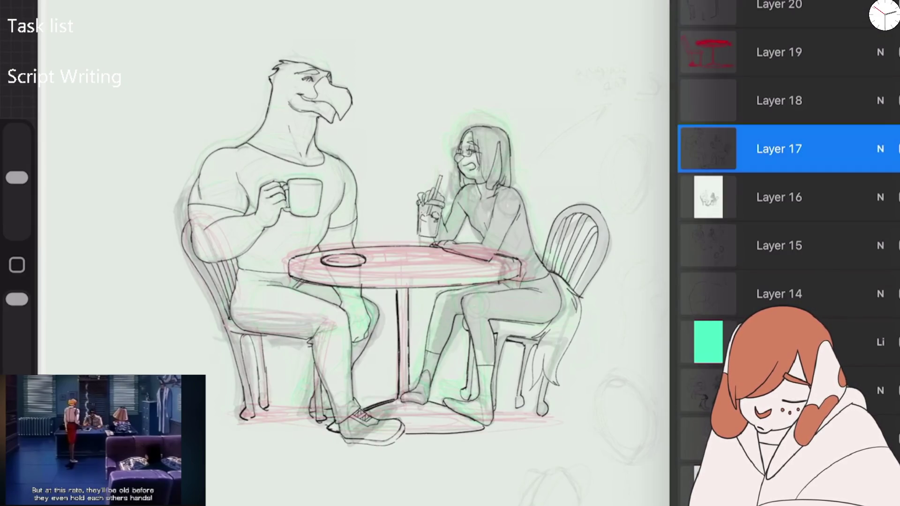
left_click(897, 52)
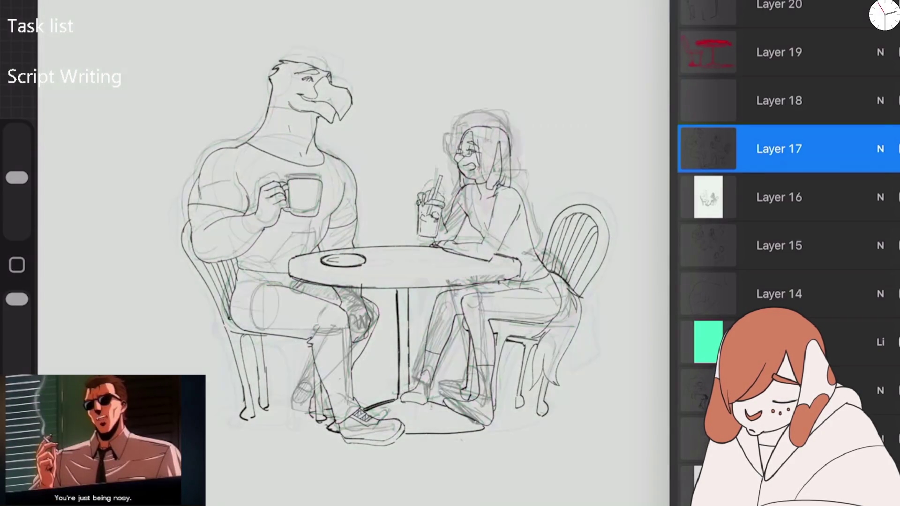
scroll(788, 234, "down", 6)
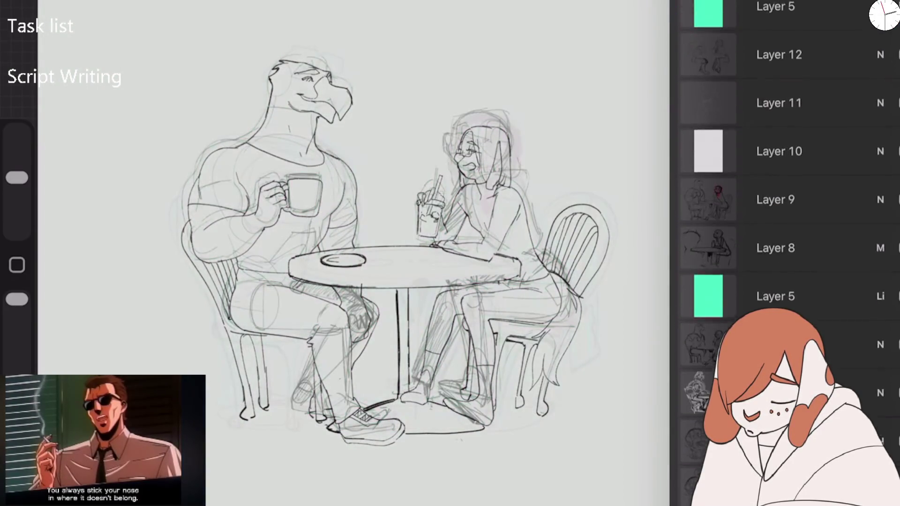